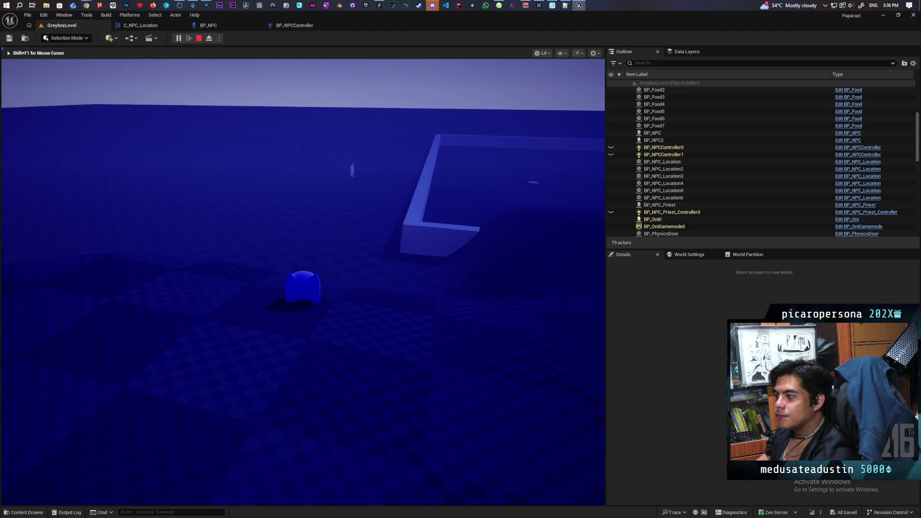
- Stop the play session and fly the viewport camera close to BP_NPC2
key(Escape)
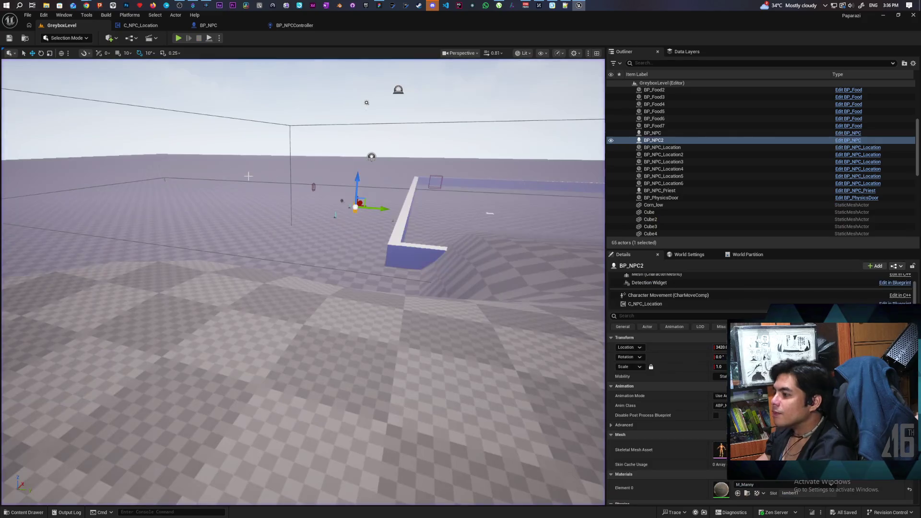
key(w)
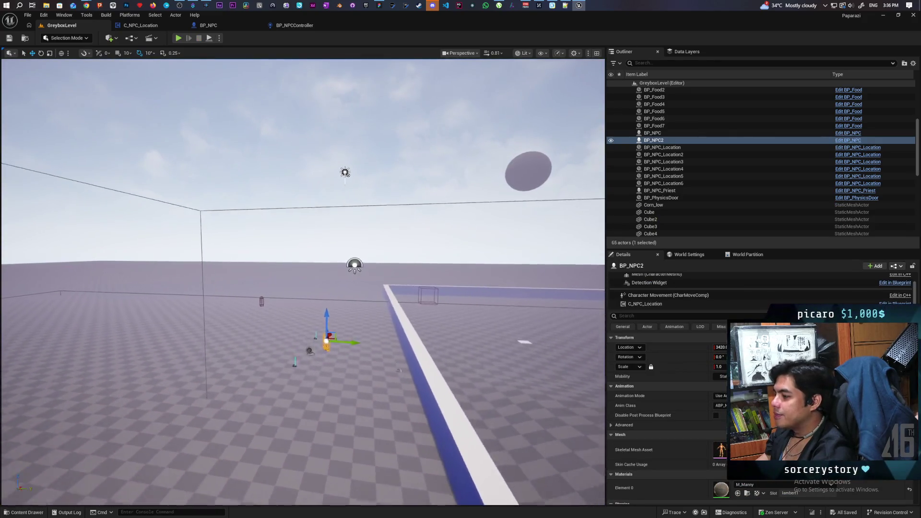
key(w)
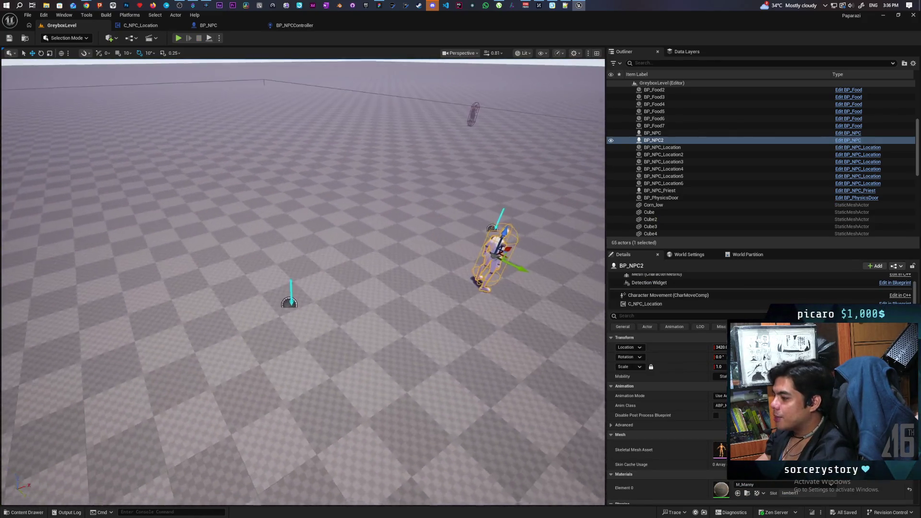
drag(60, 419, 41, 418)
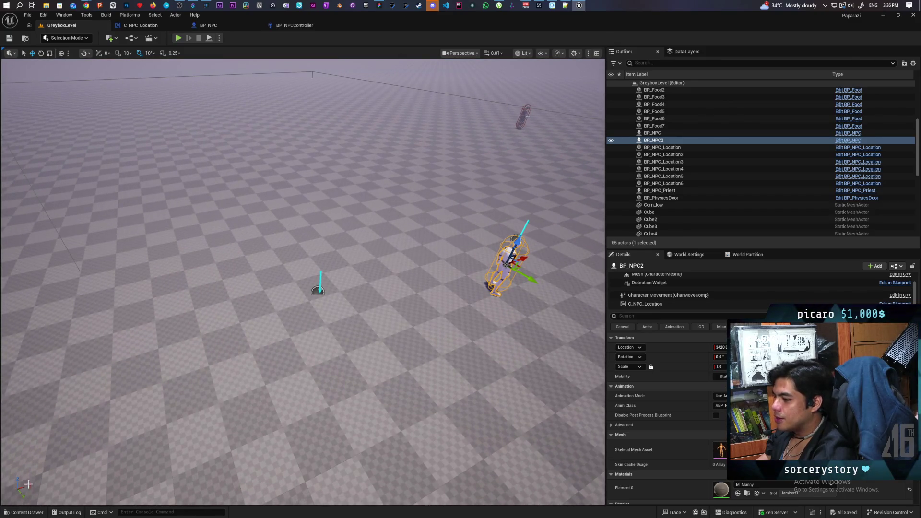
- Drag a BP_Chair from Content/Core/NPCInteractables into the level near the markers, then start Play-In-Editor
click(24, 513)
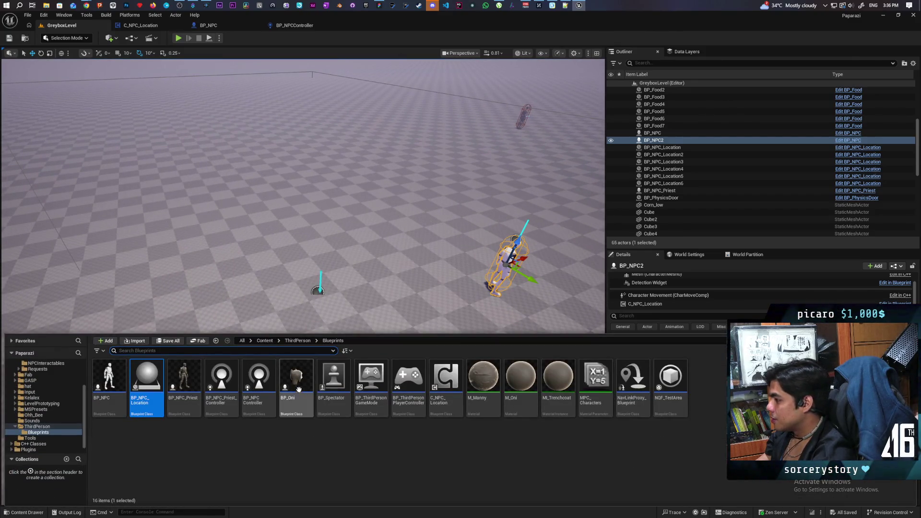
click(265, 340)
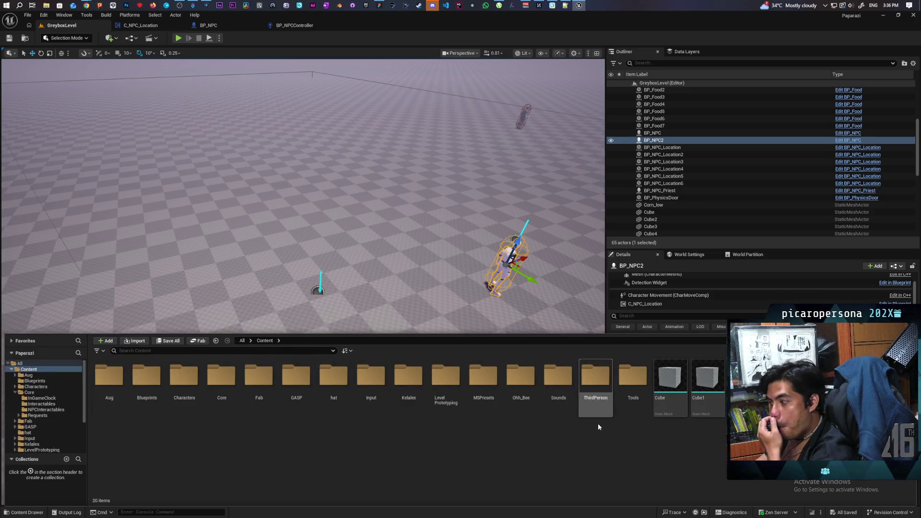
double_click(218, 381)
double_click(185, 382)
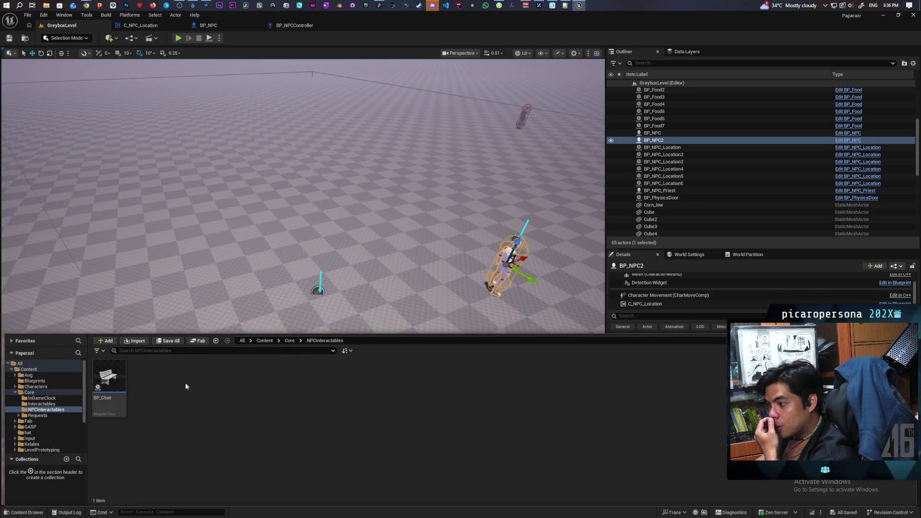
mouse_move(102, 384)
mouse_down()
mouse_move(259, 300)
mouse_move(230, 306)
mouse_up()
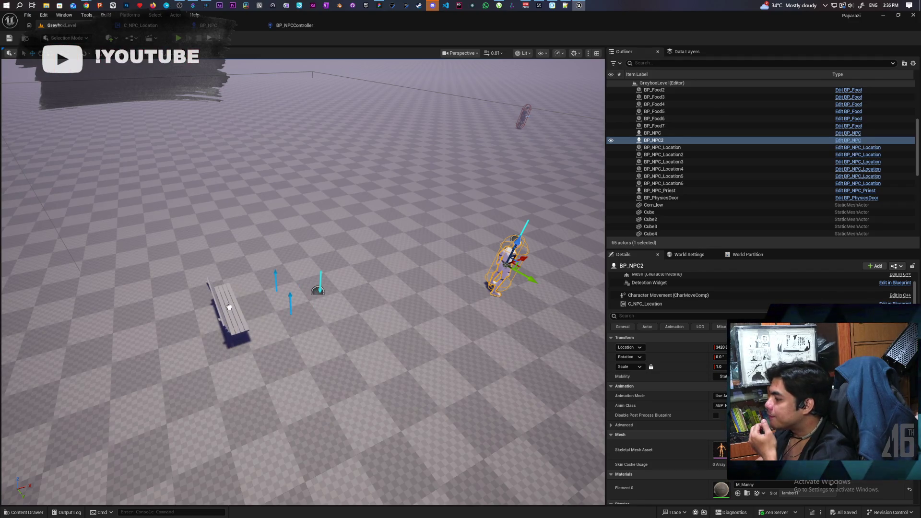
key(alt+p)
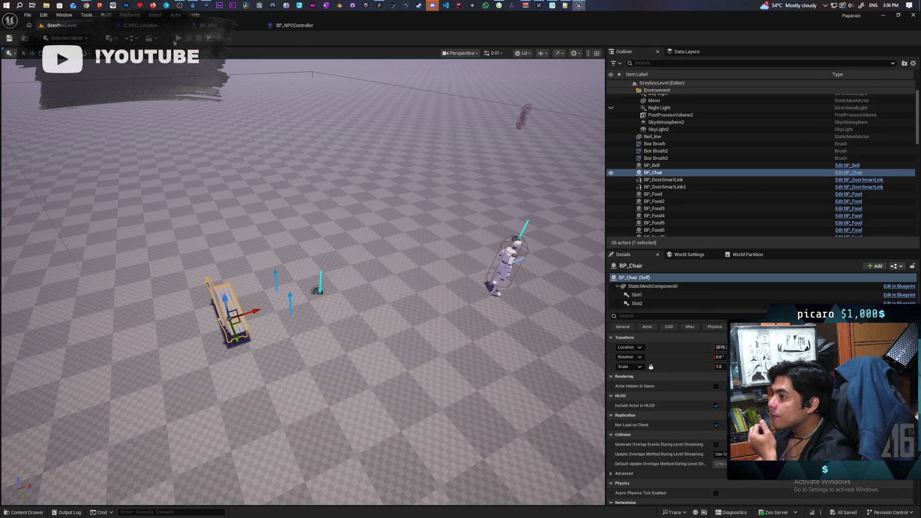
- Walk the character past the white and dark balls toward the blue pillar
key(w)
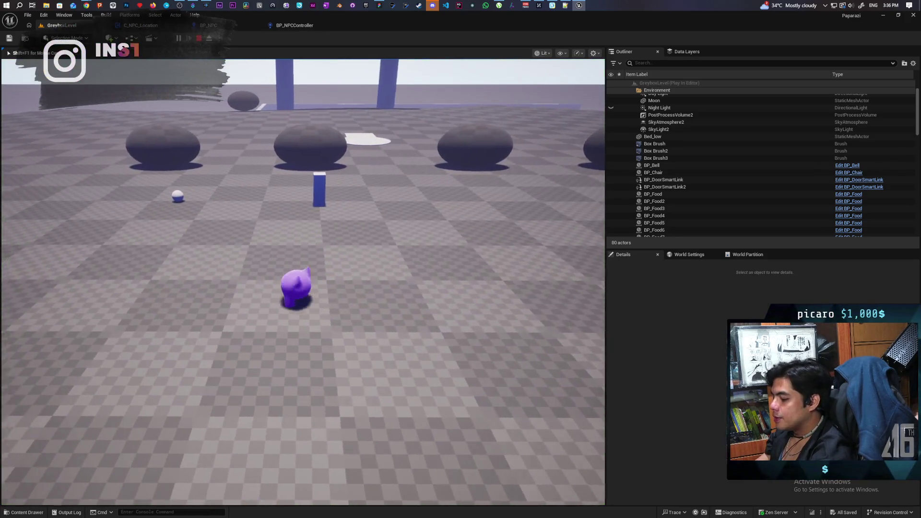
key(w)
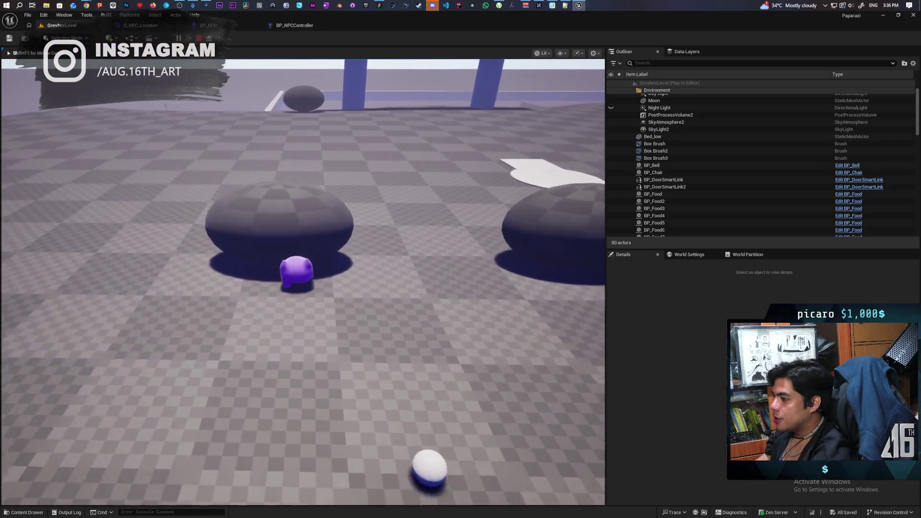
key(w)
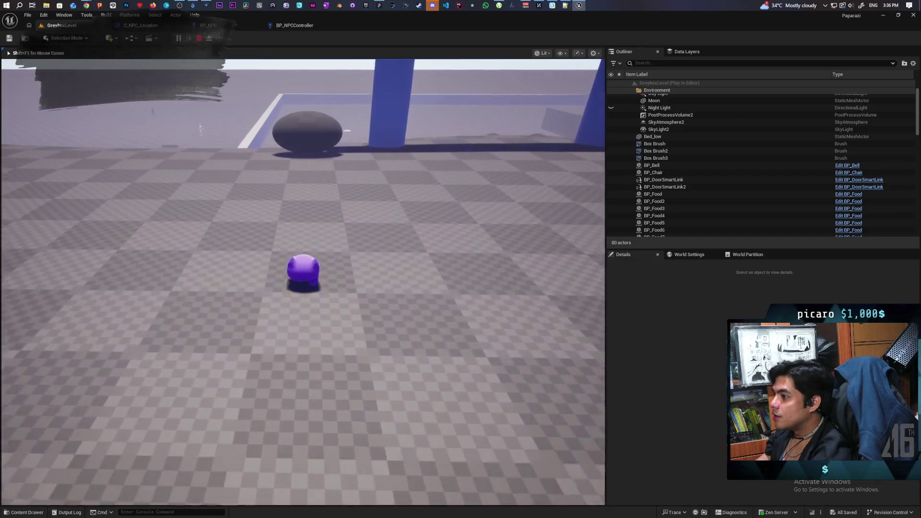
key(w)
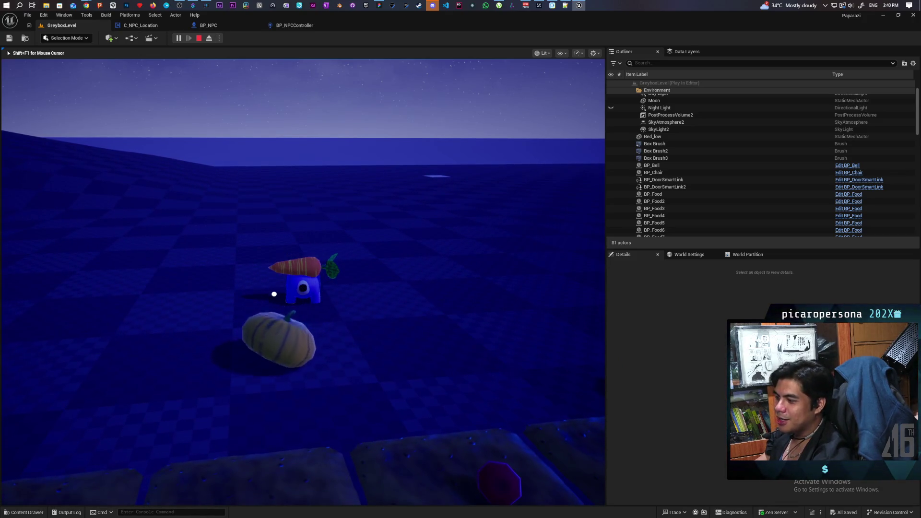
- Pick up the pumpkin, set it down beside the plants, and step back
key(f)
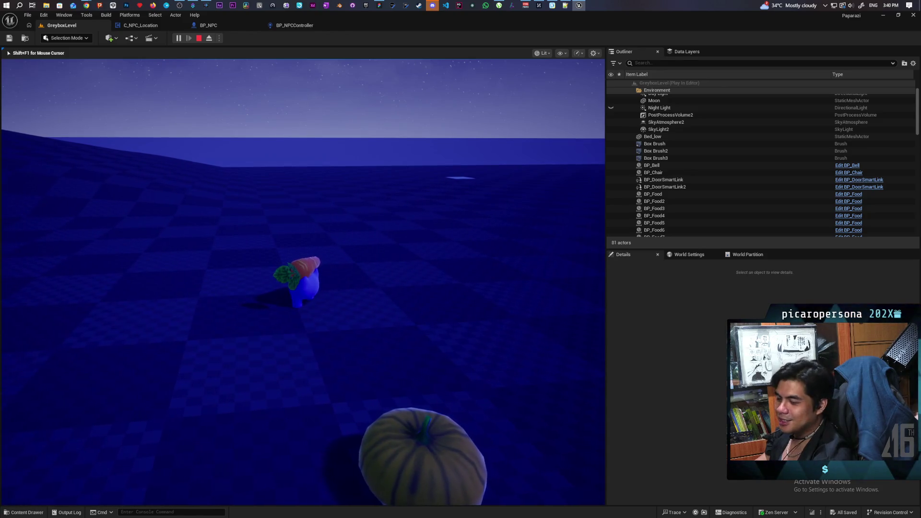
key(f)
key(s)
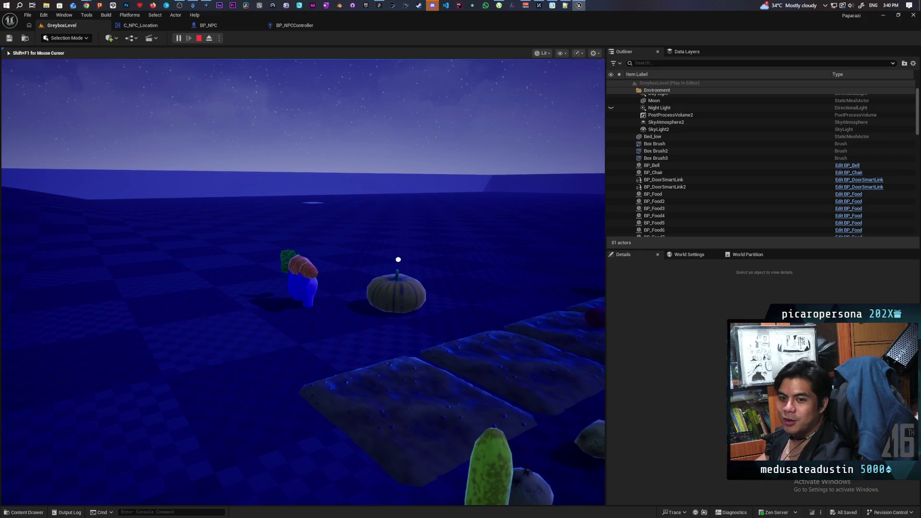
- Move past the platforms and walk up the hill through the torii gate
key(a)
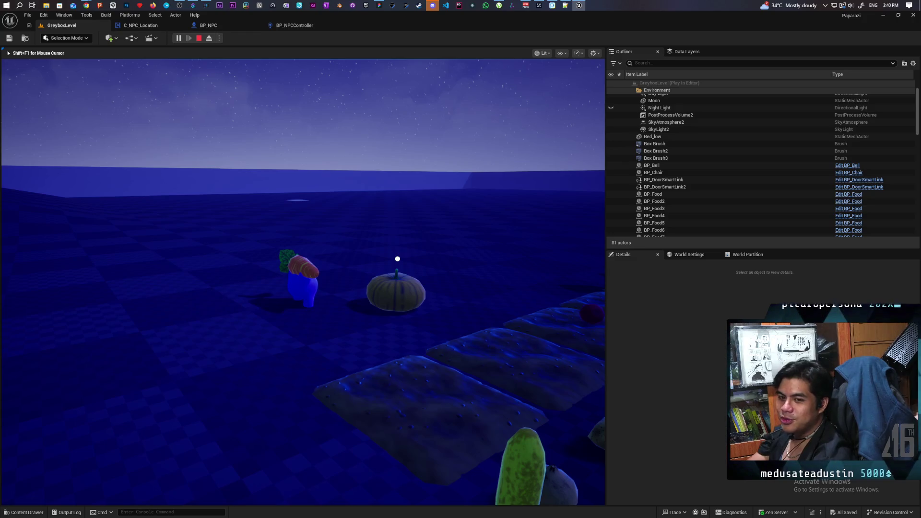
key(a)
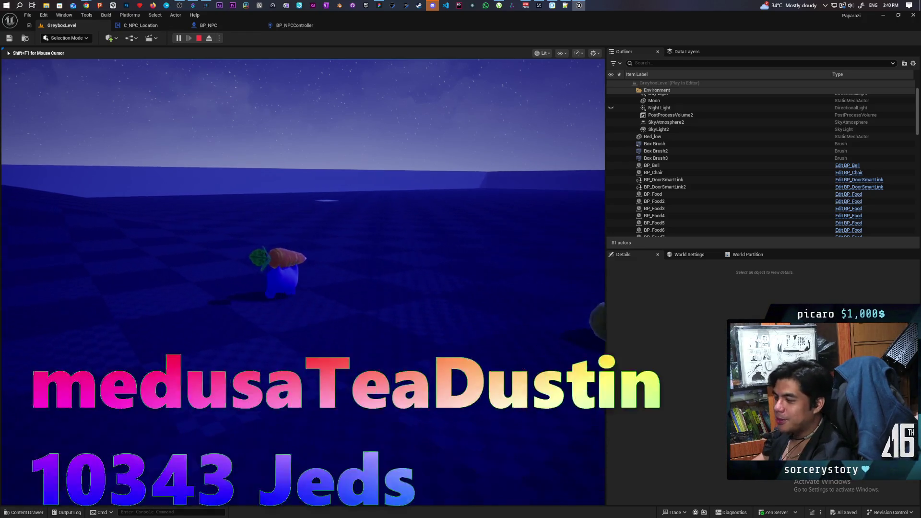
key(a)
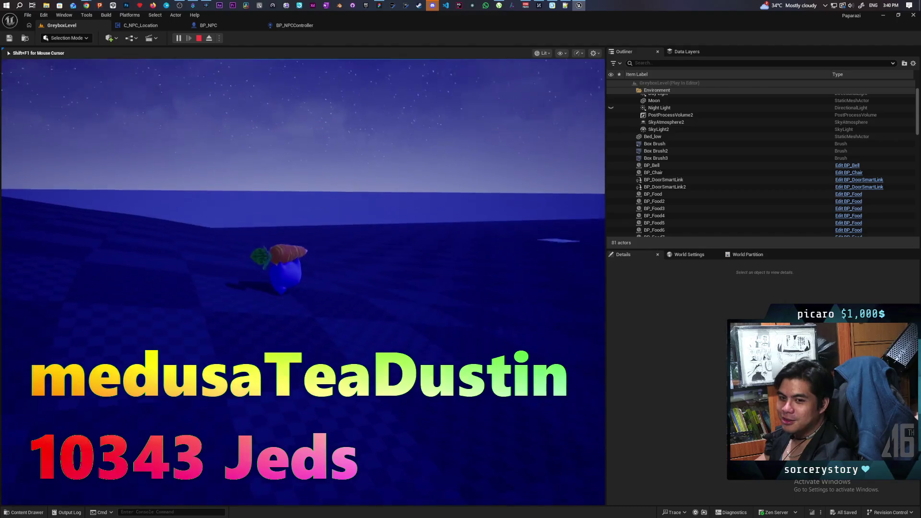
key(w)
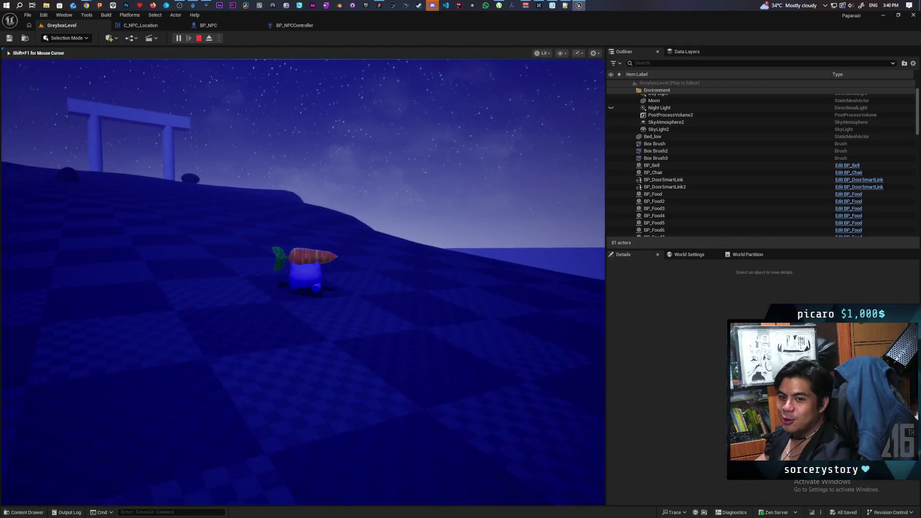
key(w)
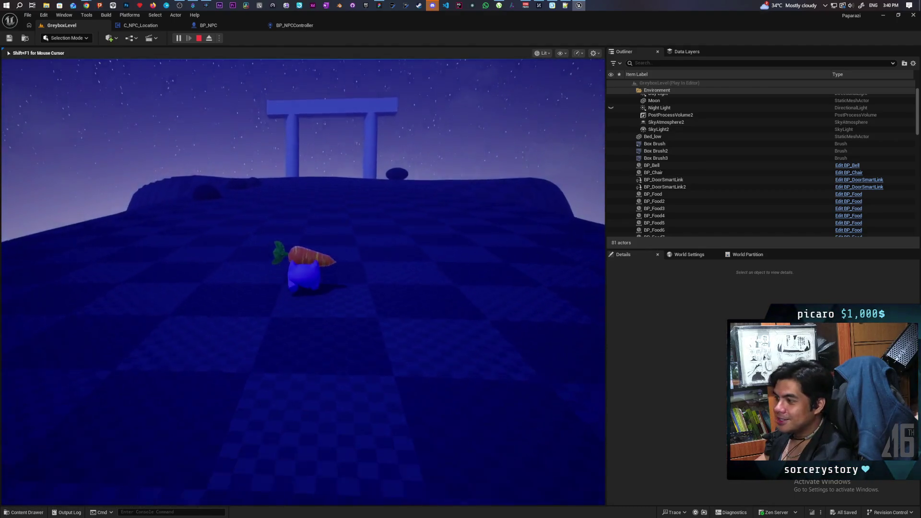
key(w)
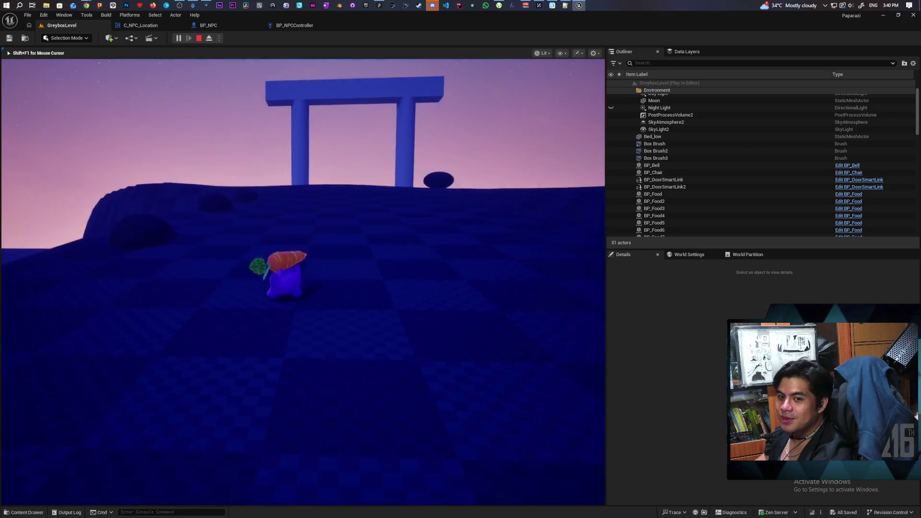
key(w)
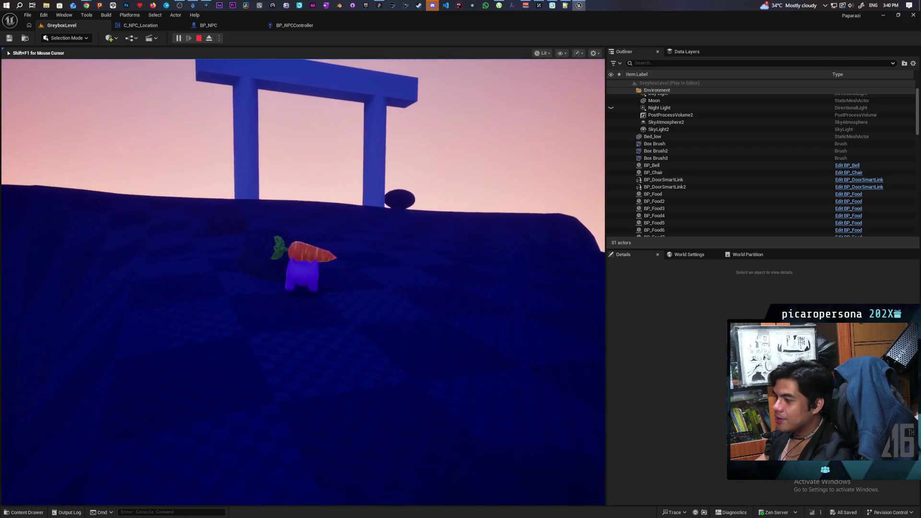
key(w)
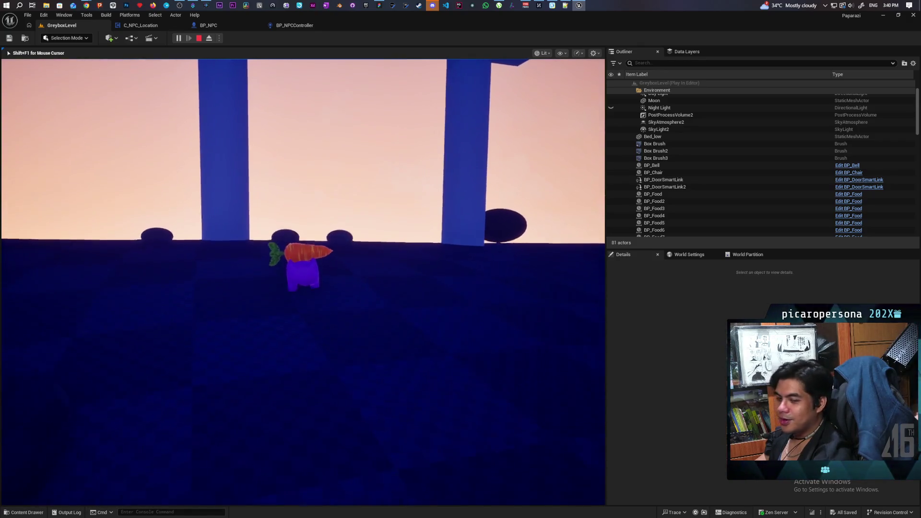
- Cross the blue keyhole platform and walk past the bell and food plate to the walled area
key(w)
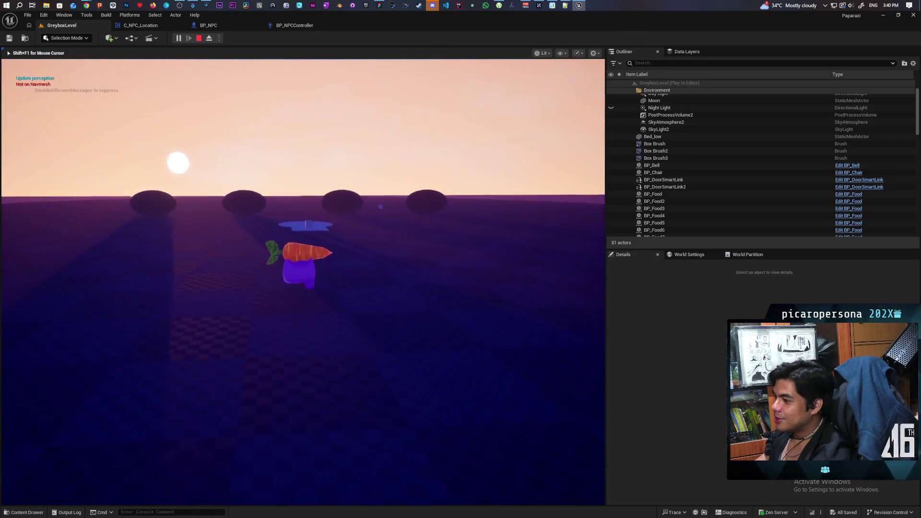
key(w)
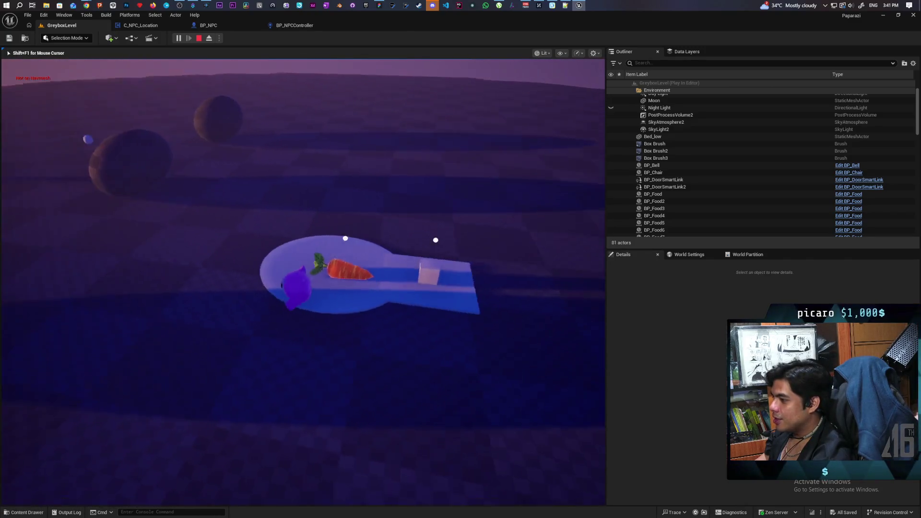
key(w)
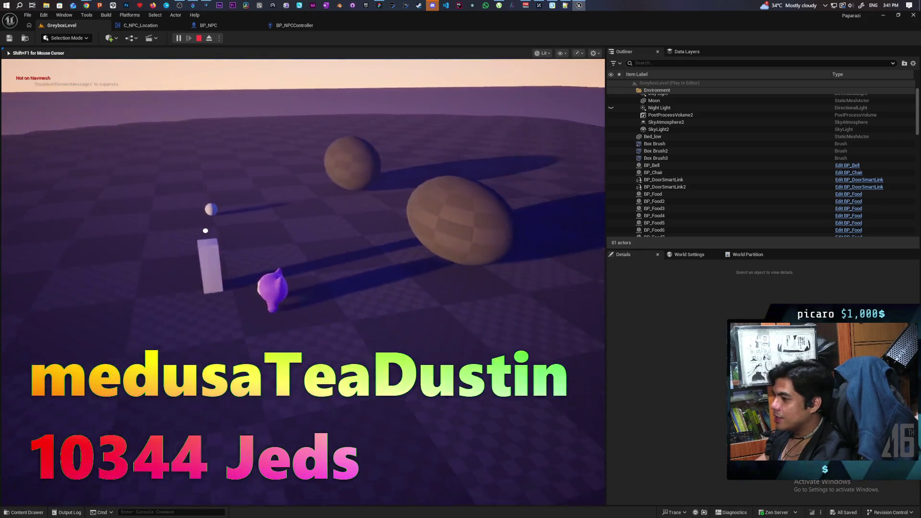
key(w)
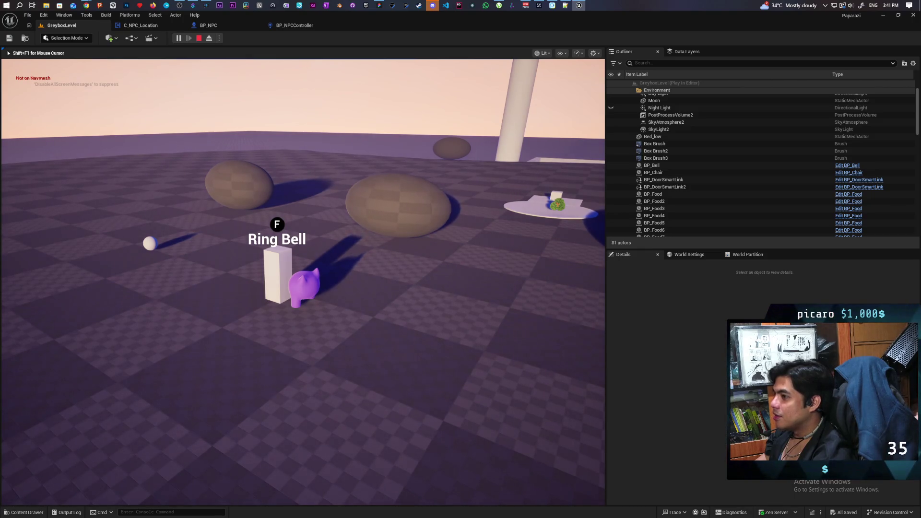
key(w)
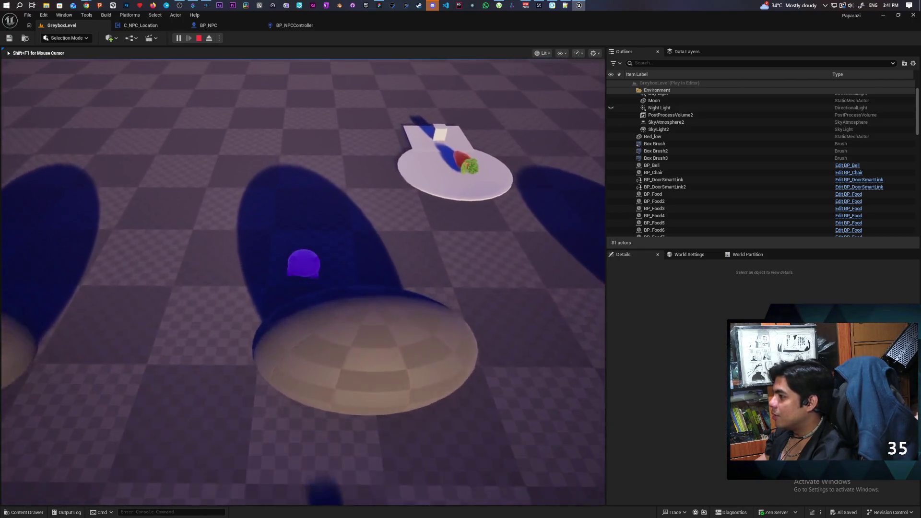
key(w)
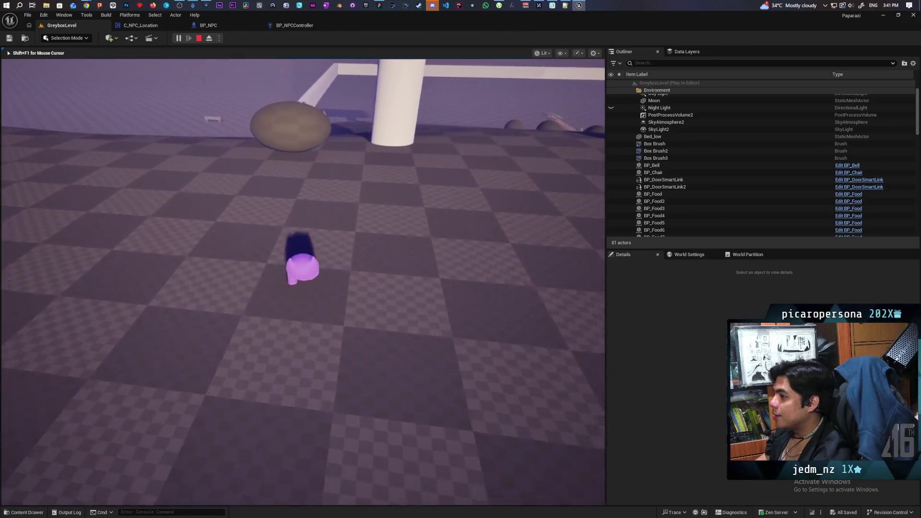
key(w)
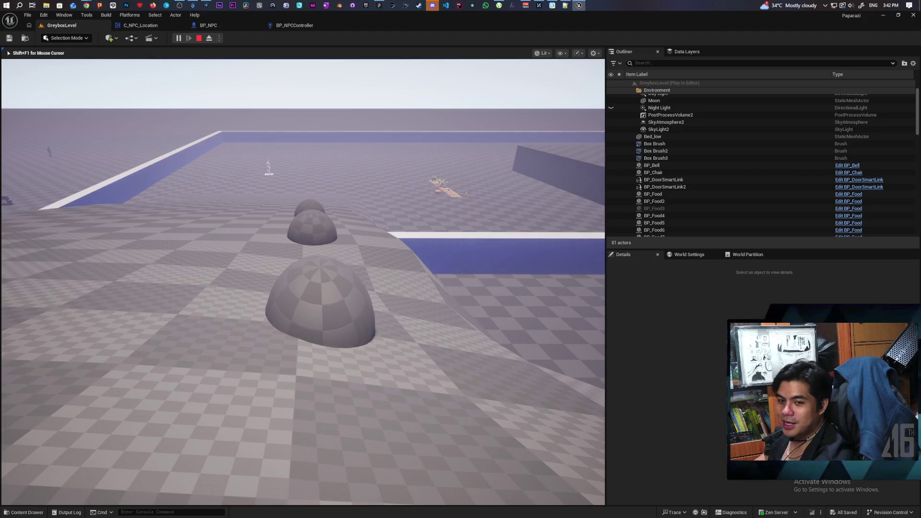
- Walk the player forward past the near dome, then stop Play-In-Editor
key(d)
key(w)
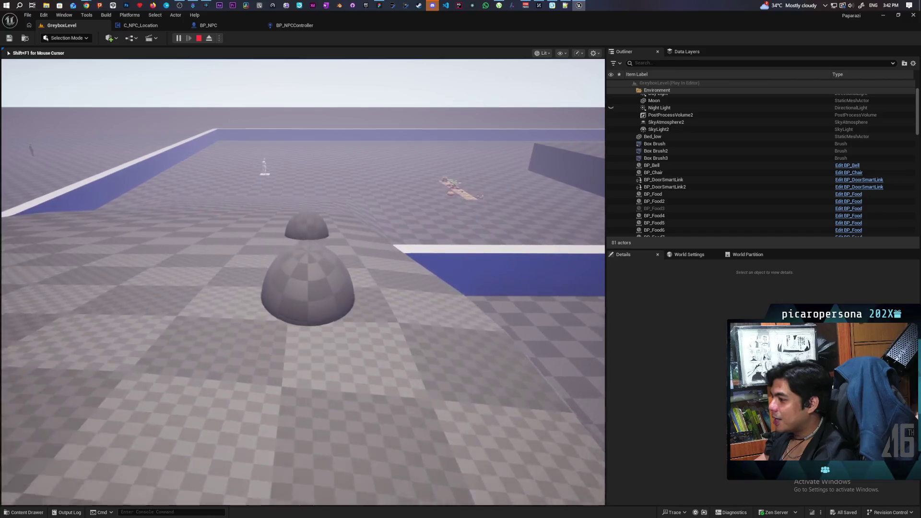
key(w)
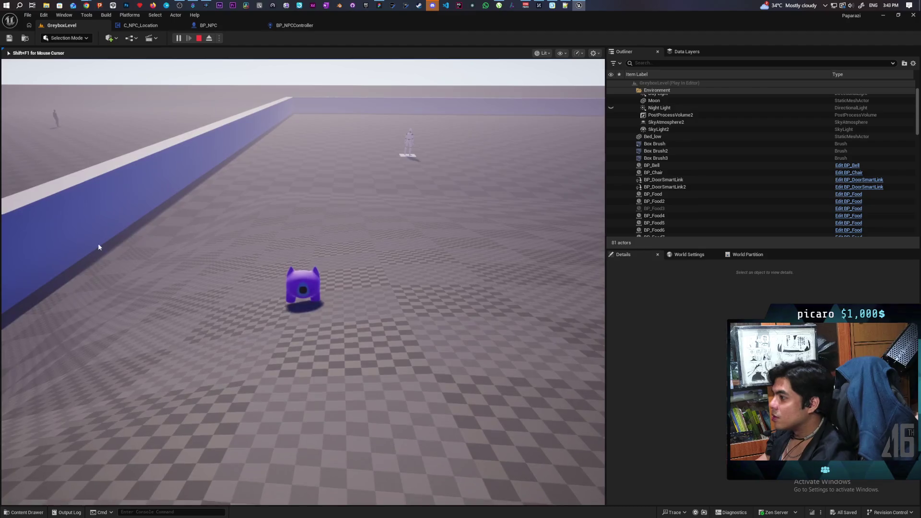
key(Escape)
click(23, 513)
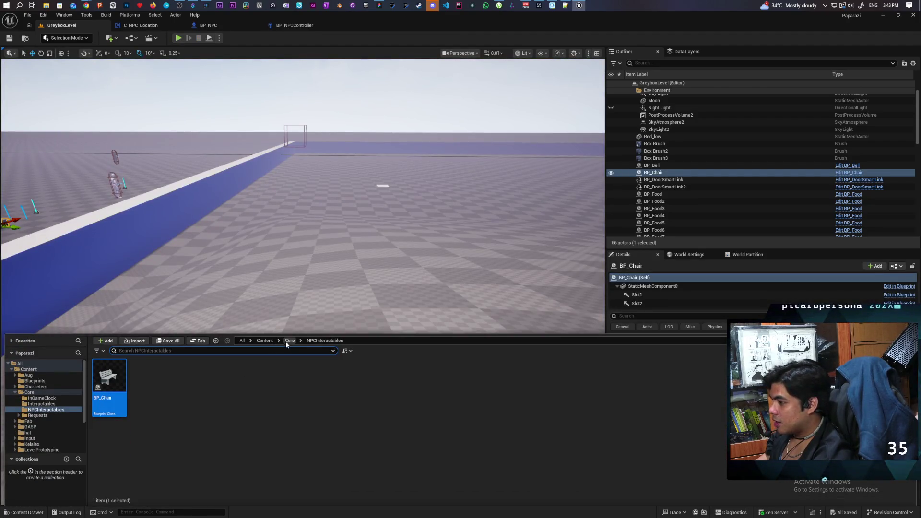
- Browse to Content/Core/Requests and open the Request_Base Blueprint
click(265, 341)
double_click(221, 390)
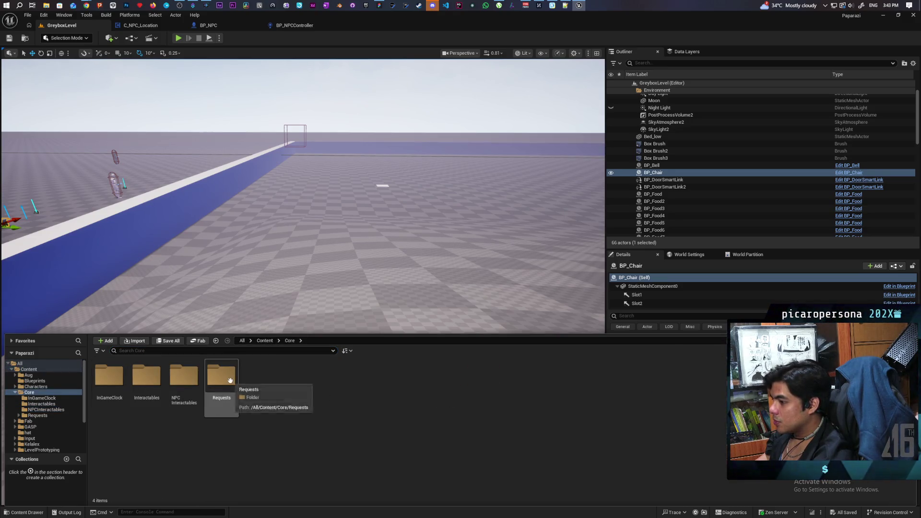
double_click(230, 381)
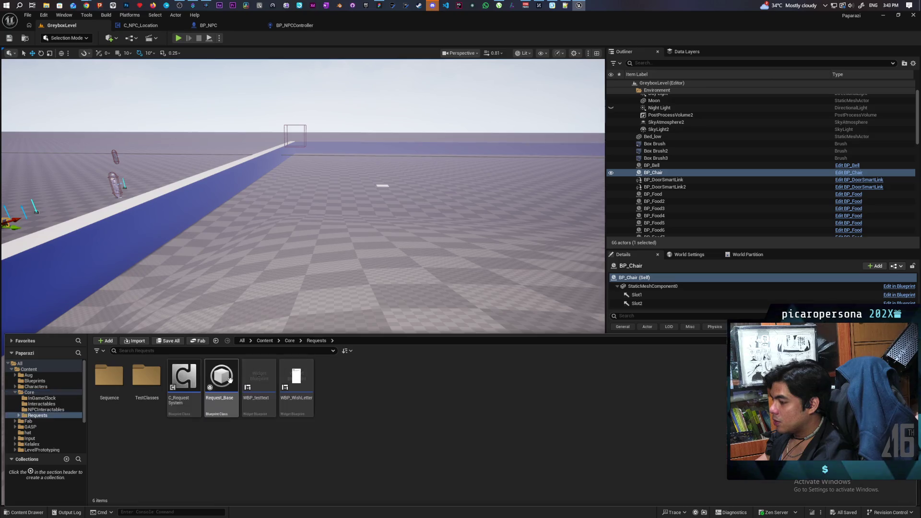
double_click(223, 405)
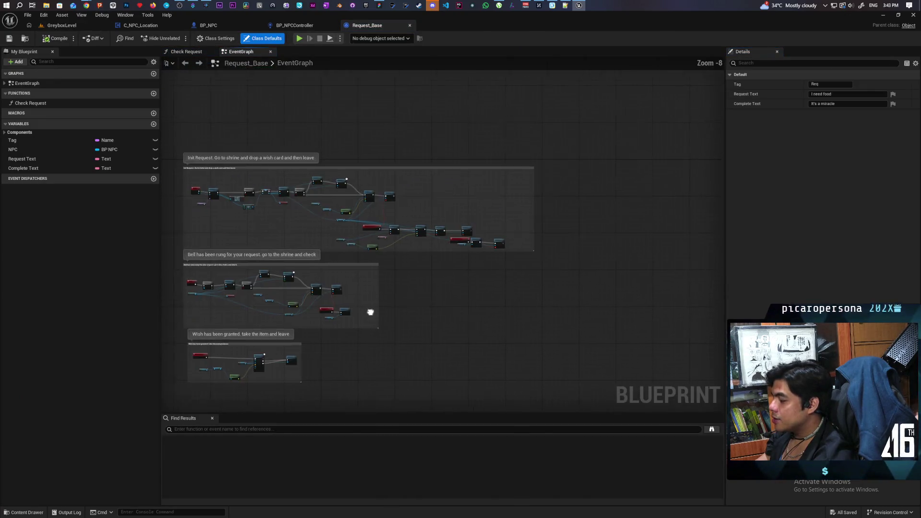
- Pan around the EventGraph to inspect the Wish has been granted section and its nodes
scroll(542, 270, up, 7)
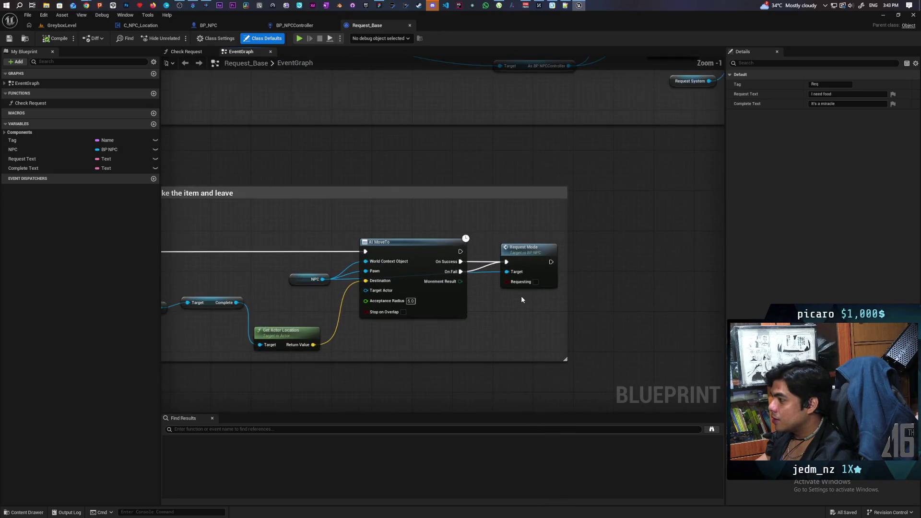
scroll(521, 296, down, 1)
drag(407, 306, 512, 299)
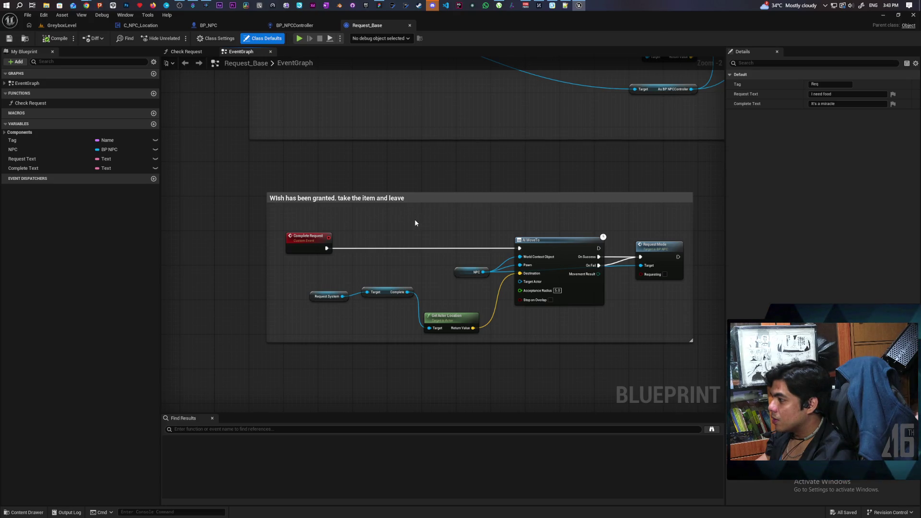
mouse_move(435, 226)
mouse_down()
mouse_move(233, 286)
mouse_move(470, 293)
mouse_move(626, 210)
mouse_up()
drag(562, 213, 551, 194)
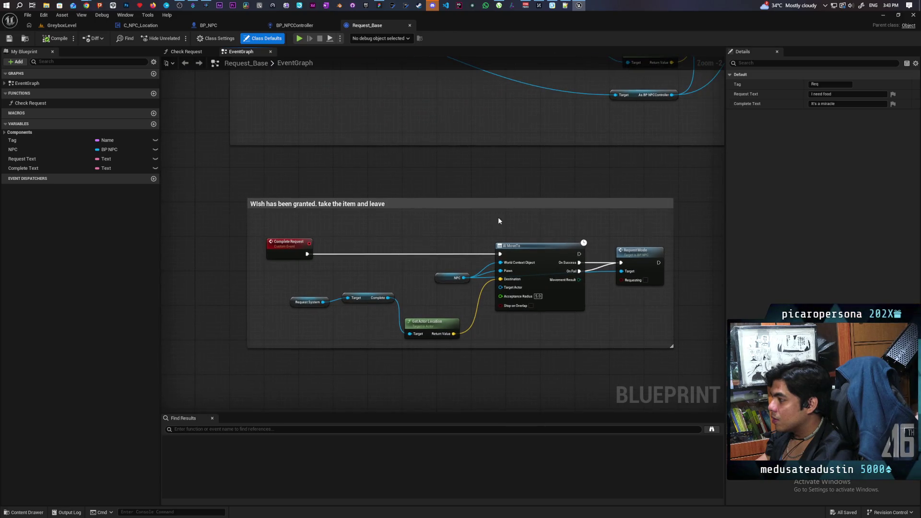
scroll(499, 221, up, 2)
scroll(499, 220, down, 3)
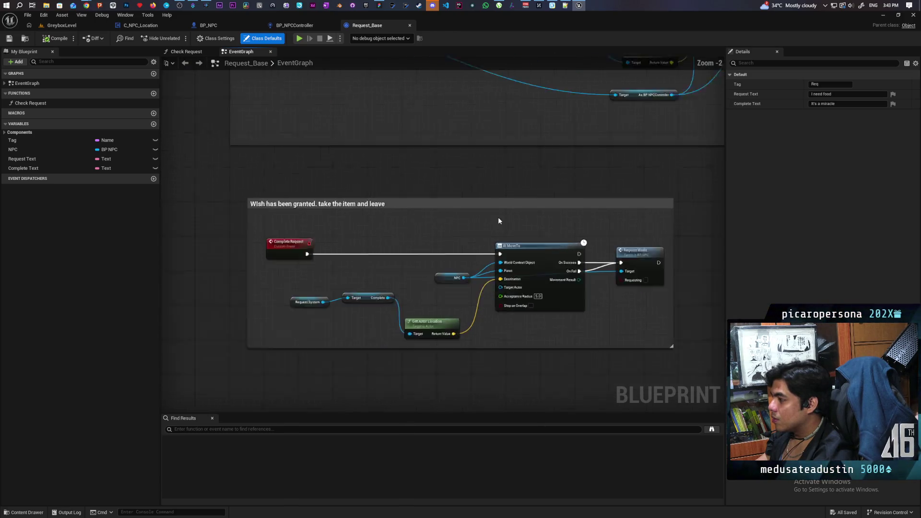
scroll(488, 259, up, 2)
mouse_move(555, 250)
mouse_down()
mouse_move(574, 268)
mouse_move(471, 290)
mouse_move(650, 237)
mouse_move(551, 234)
mouse_up()
mouse_move(631, 250)
mouse_down()
mouse_move(560, 251)
mouse_move(672, 198)
mouse_move(504, 192)
mouse_move(427, 217)
mouse_move(479, 255)
mouse_move(390, 345)
mouse_move(376, 319)
mouse_move(487, 305)
mouse_up()
scroll(557, 207, down, 3)
scroll(499, 294, up, 3)
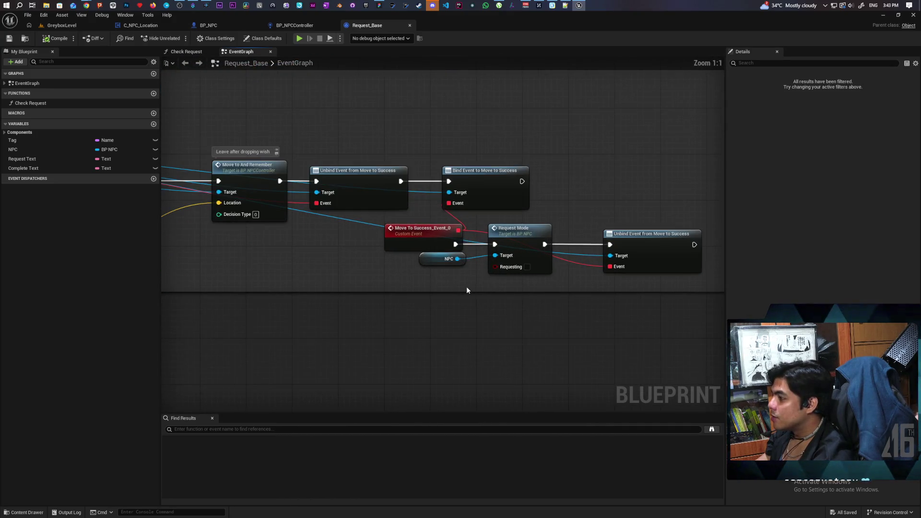
drag(546, 283, 541, 284)
- Copy the Move to And Remember node and paste it into the Wish has been granted section
click(556, 186)
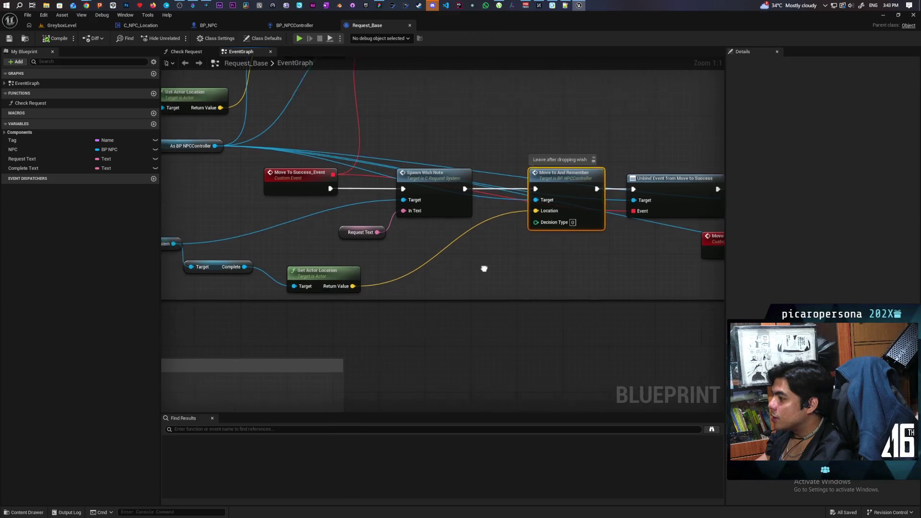
drag(484, 267, 600, 254)
scroll(600, 255, down, 3)
mouse_move(529, 246)
mouse_down()
mouse_move(454, 244)
mouse_move(494, 265)
mouse_move(395, 225)
mouse_up()
scroll(520, 219, down, 2)
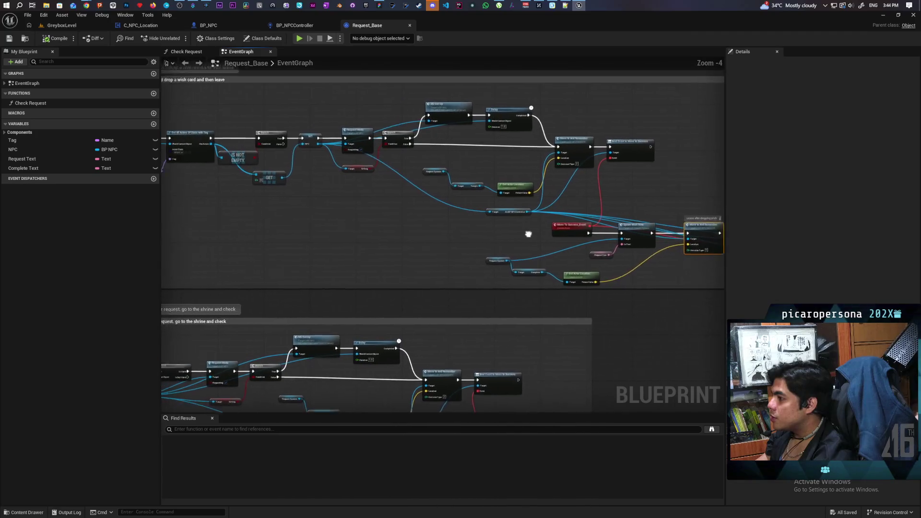
drag(492, 246, 378, 245)
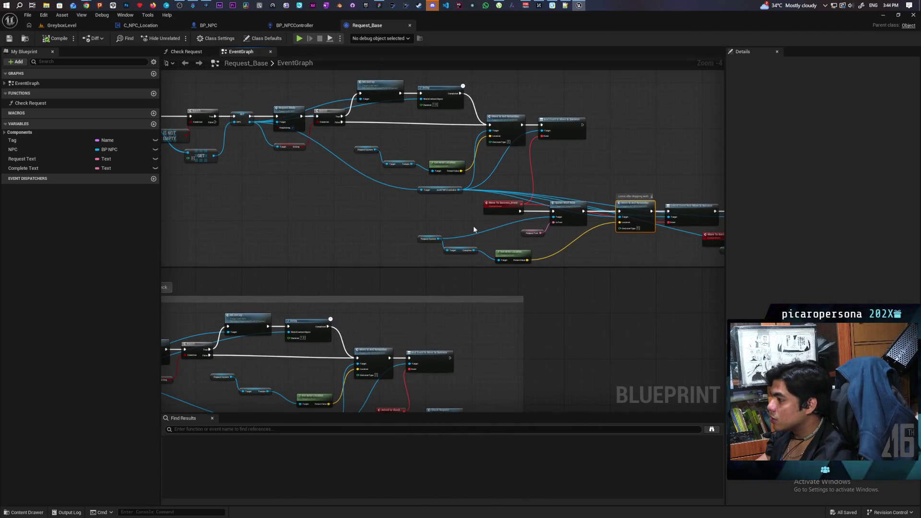
scroll(474, 230, up, 4)
click(503, 212)
mouse_move(444, 300)
mouse_down()
mouse_move(517, 250)
mouse_move(565, 302)
mouse_move(580, 305)
mouse_up()
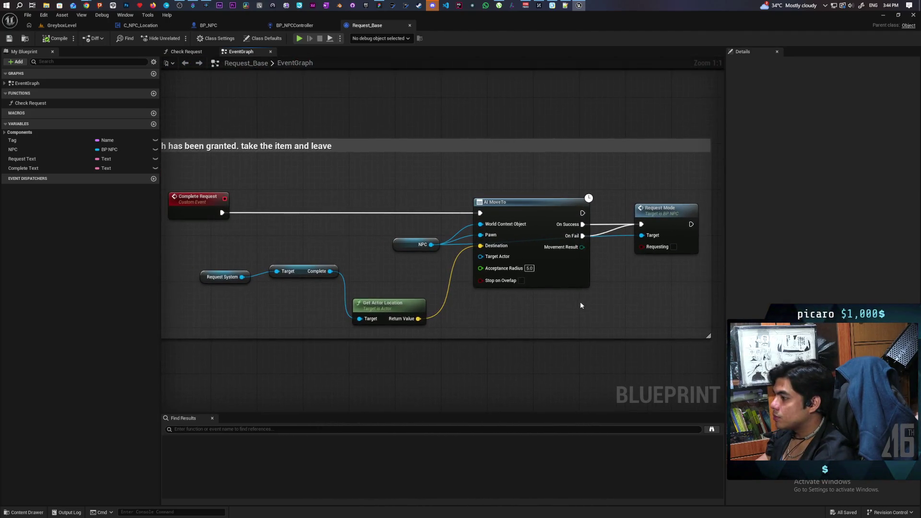
key(ctrl+v)
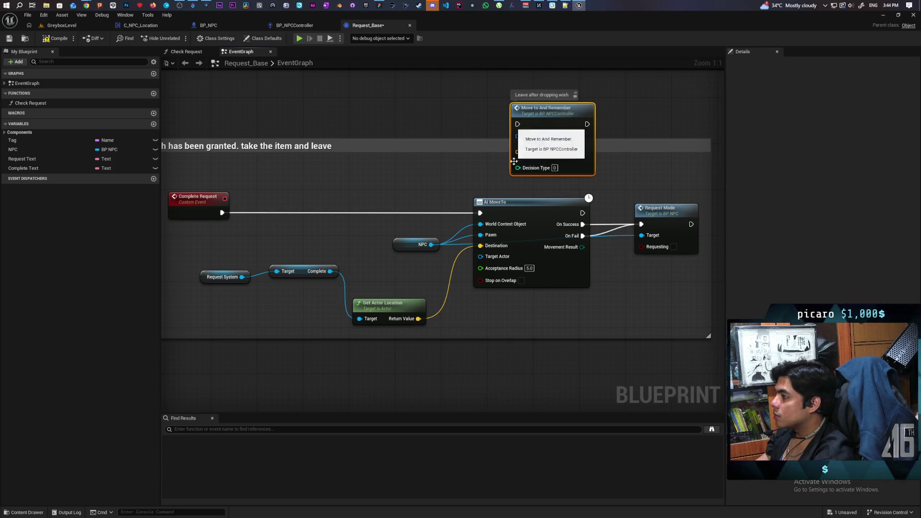
- Select the pasted Move to And Remember node and frame the granted-wish section
right_click(432, 195)
click(416, 201)
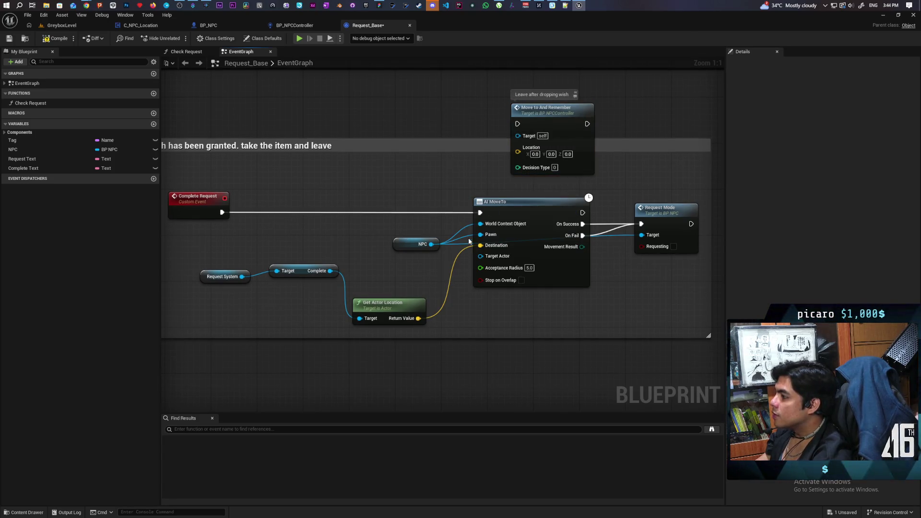
click(538, 113)
scroll(710, 126, down, 8)
scroll(530, 261, up, 5)
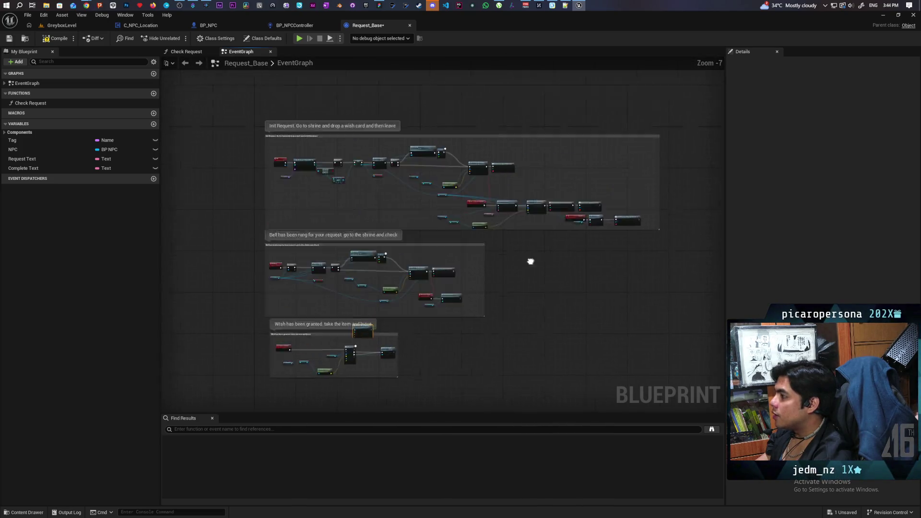
drag(431, 318, 522, 259)
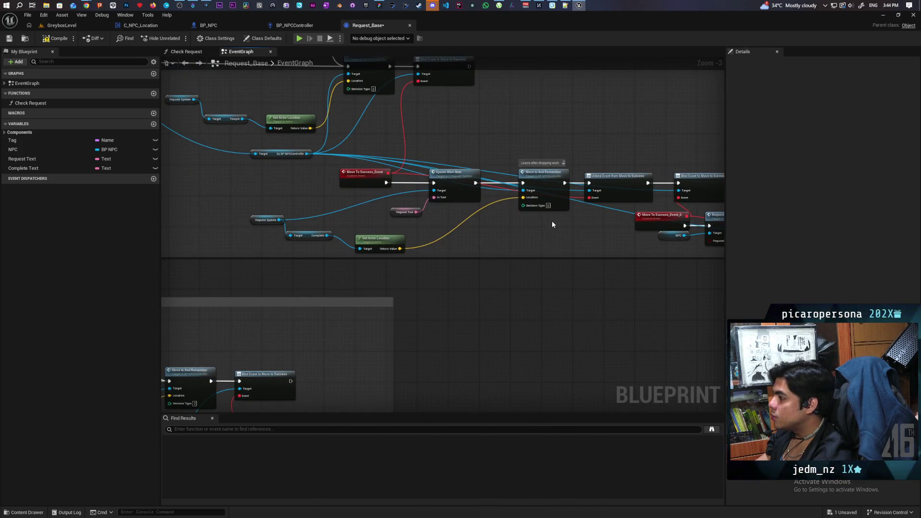
scroll(490, 283, down, 2)
scroll(450, 230, up, 4)
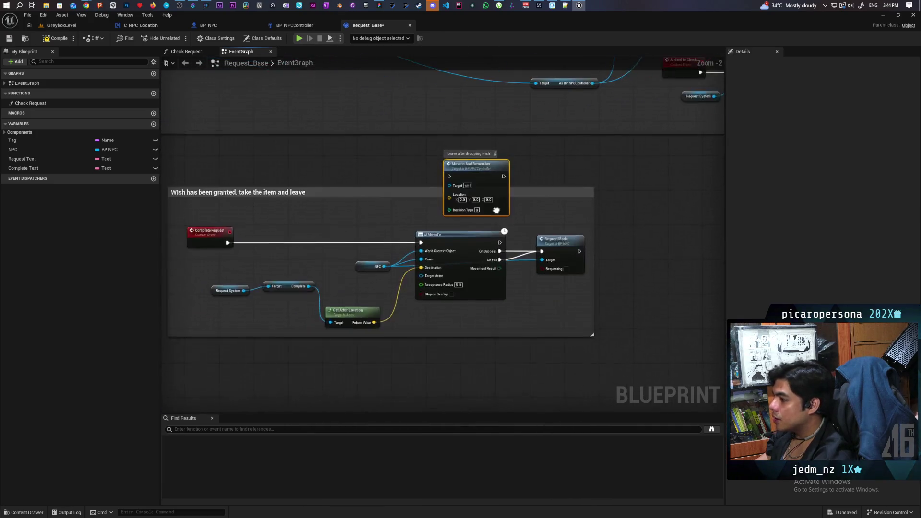
drag(451, 230, 559, 203)
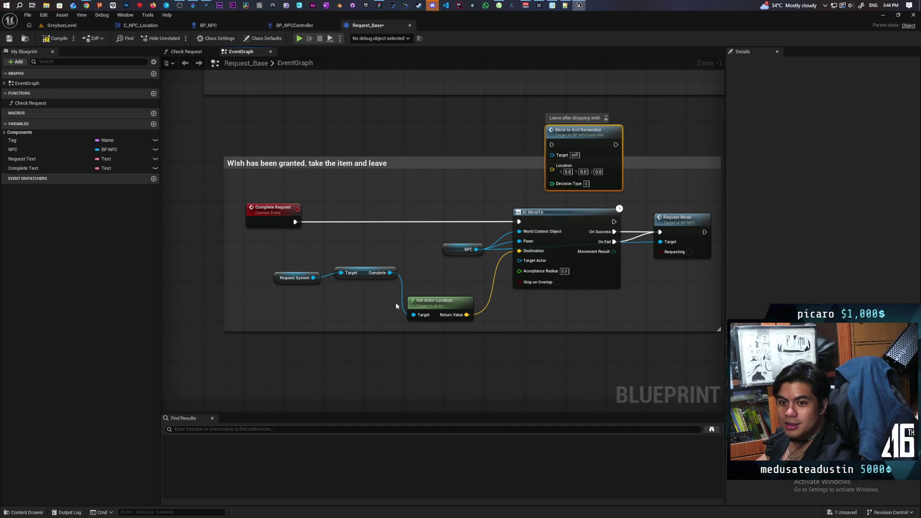
drag(467, 305, 429, 331)
- Feed Move to And Remember a Get As BP NPCController Target and Get Actor Location, removing AI MoveTo
drag(438, 276, 473, 331)
text(get)
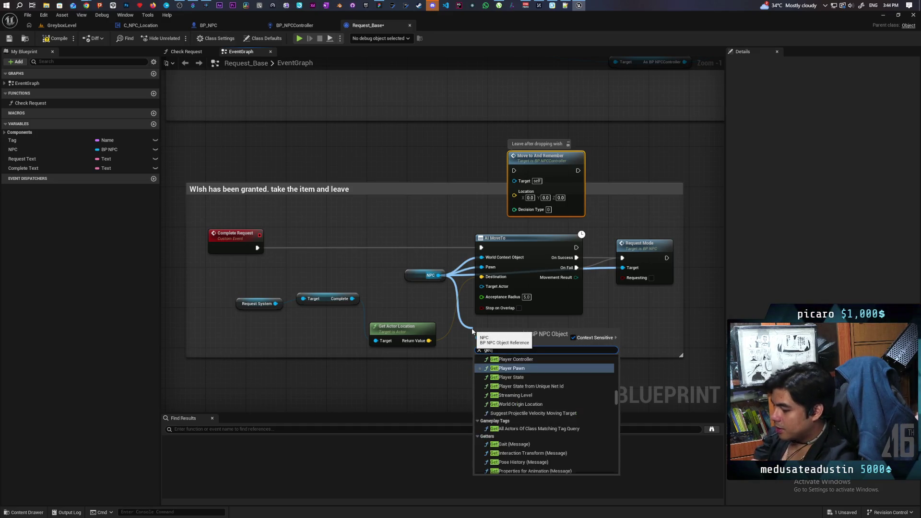
text( npc)
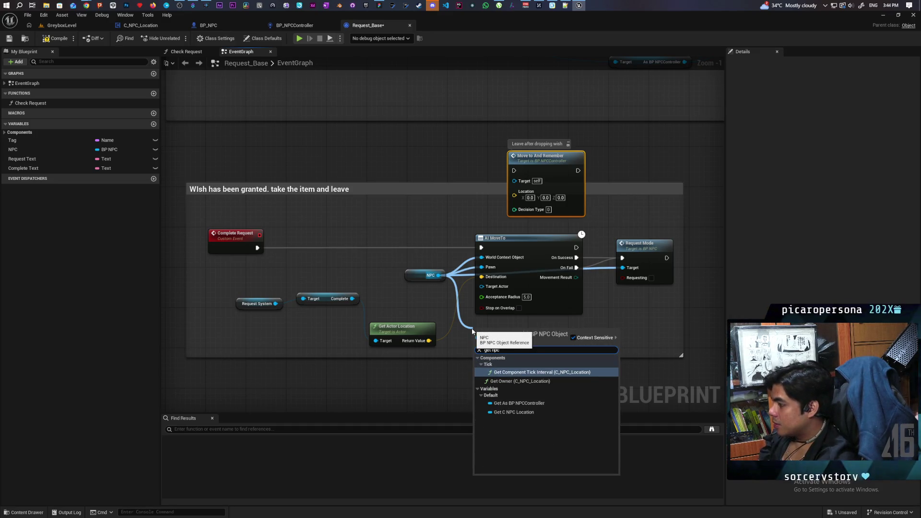
click(517, 404)
mouse_move(525, 334)
mouse_down()
mouse_move(368, 264)
mouse_move(499, 211)
mouse_move(514, 181)
mouse_up()
drag(429, 342, 514, 194)
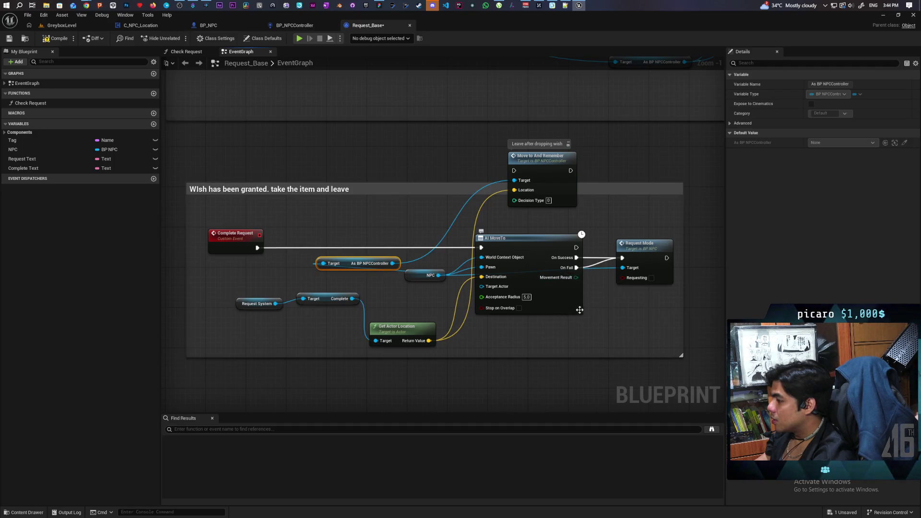
click(552, 309)
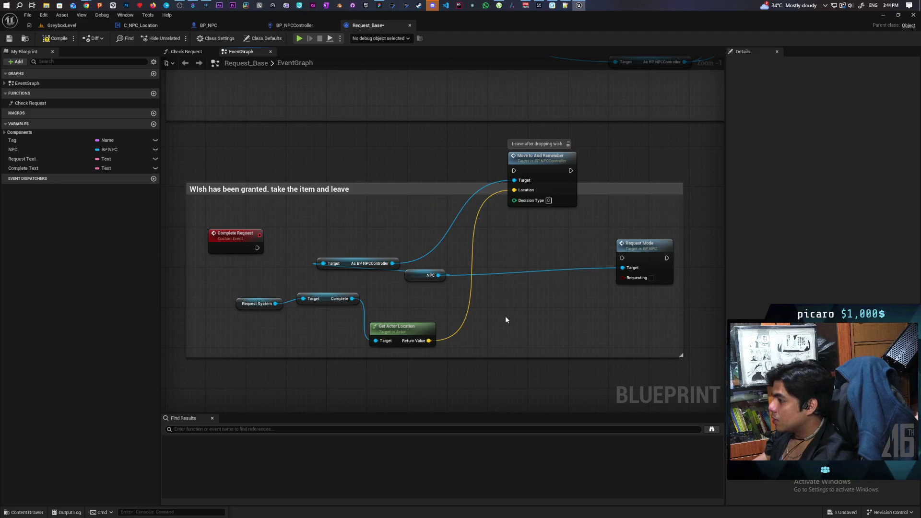
- Connect Complete Request to Move to And Remember and enlarge the granted-wish comment around Request Mode
mouse_move(255, 248)
mouse_down()
mouse_move(514, 171)
mouse_move(504, 248)
mouse_up()
scroll(466, 311, down, 5)
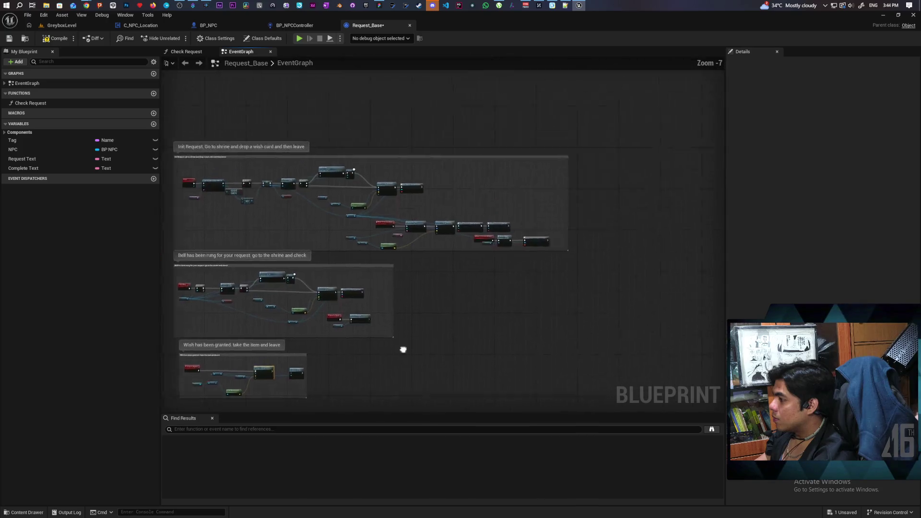
scroll(415, 318, up, 4)
mouse_move(510, 344)
mouse_down()
mouse_move(570, 433)
mouse_move(625, 473)
mouse_up()
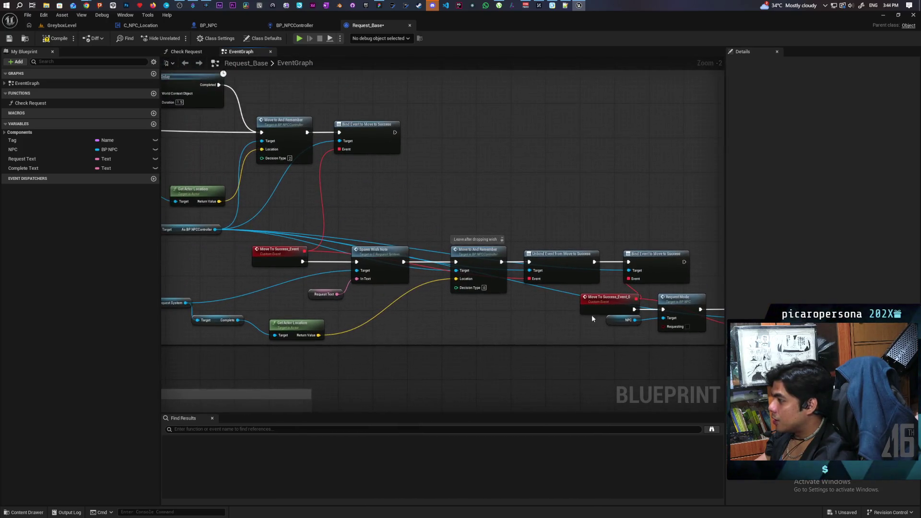
scroll(540, 315, up, 2)
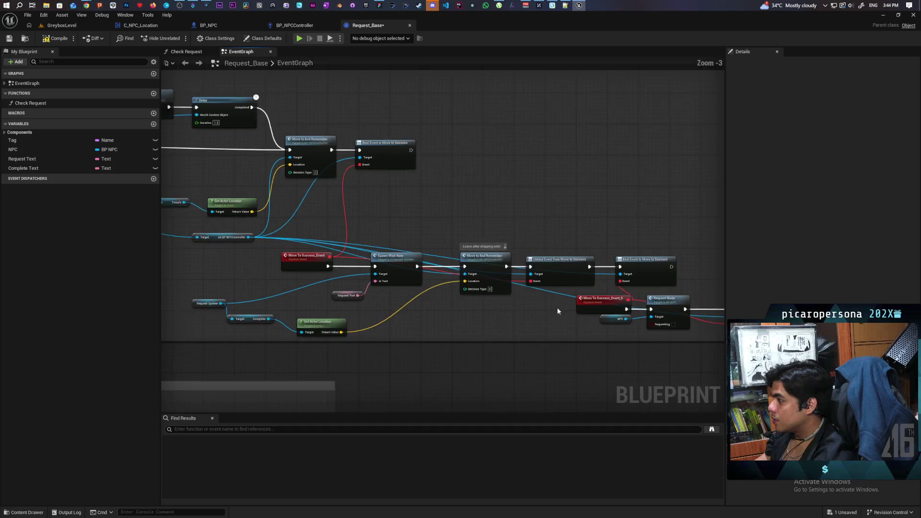
drag(592, 348, 496, 320)
scroll(496, 320, down, 2)
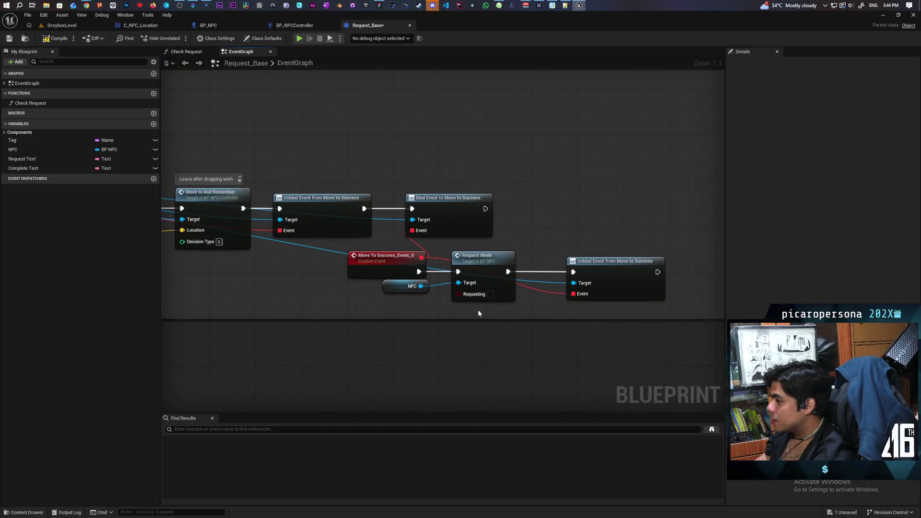
mouse_move(382, 349)
mouse_down()
mouse_move(429, 293)
mouse_move(551, 216)
mouse_move(481, 322)
mouse_move(628, 246)
mouse_up()
mouse_move(631, 201)
mouse_down()
mouse_move(556, 266)
mouse_move(575, 272)
mouse_up()
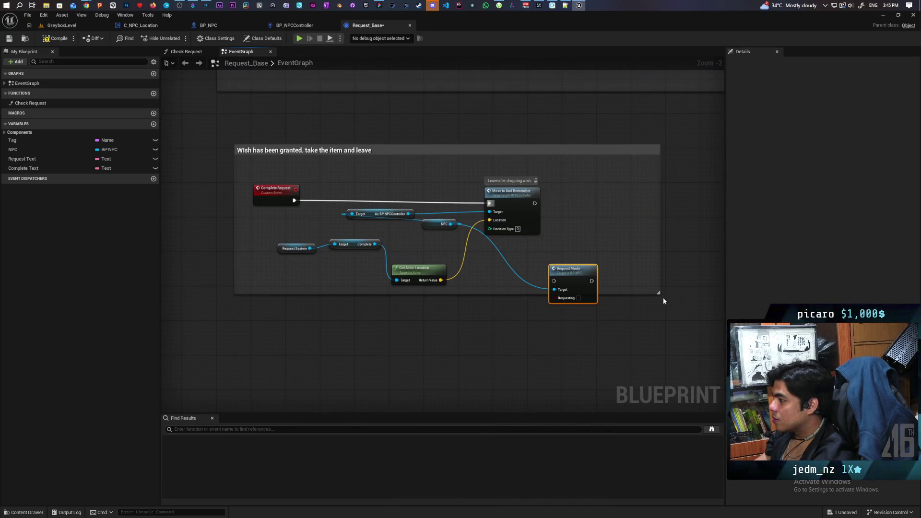
drag(659, 293, 681, 340)
drag(578, 291, 591, 313)
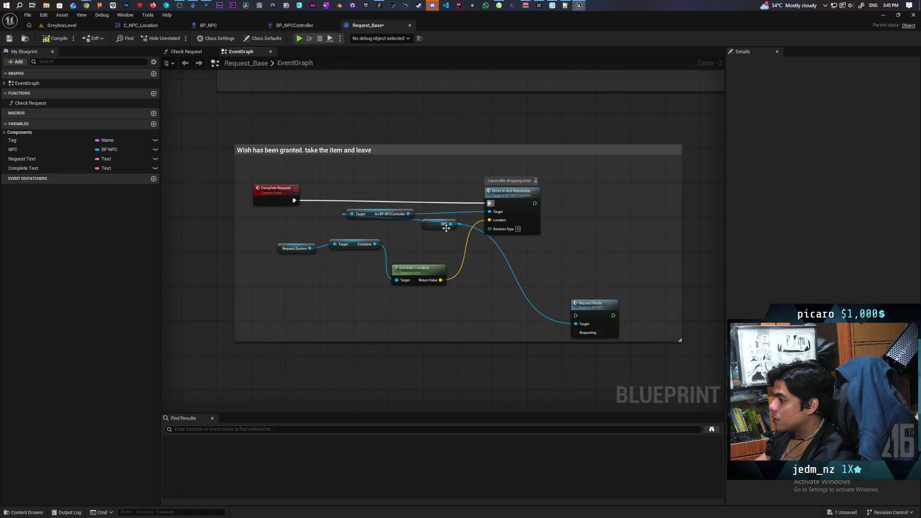
- Add an Assign Move to Success binding after Move to And Remember, feeding Request Mode
drag(409, 215, 578, 225)
text(assign)
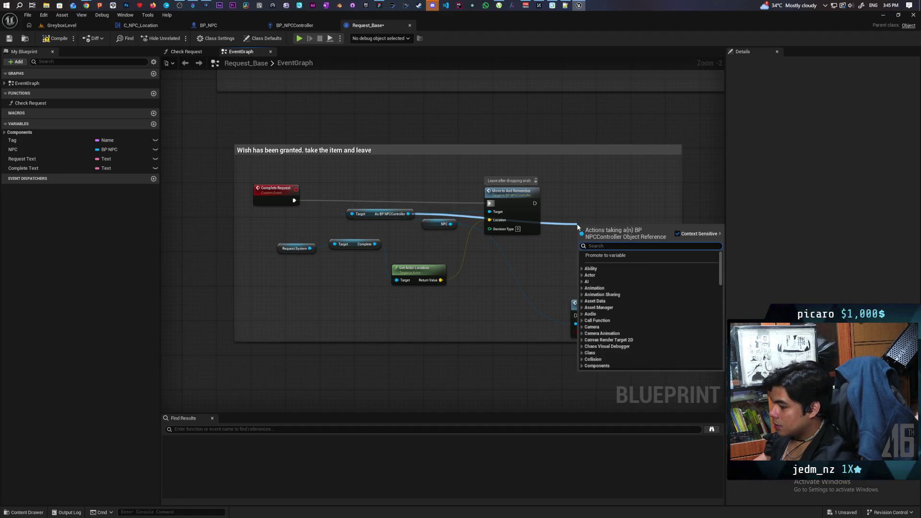
text( mo)
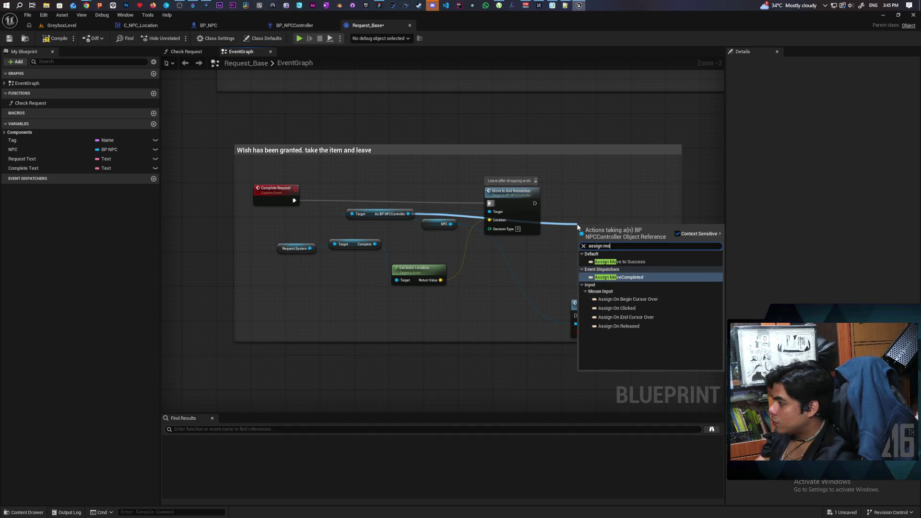
click(620, 261)
mouse_move(559, 231)
mouse_down()
mouse_move(595, 232)
mouse_move(602, 201)
mouse_up()
drag(535, 203, 585, 203)
mouse_move(595, 304)
mouse_down()
mouse_move(641, 269)
mouse_move(619, 281)
mouse_up()
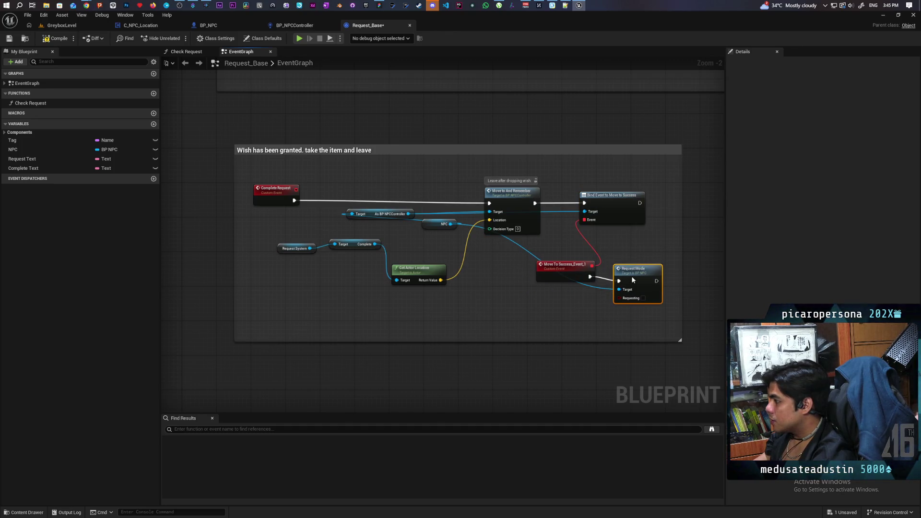
- Select the existing Unbind Event node near Arrived to Check and Check Request
scroll(637, 274, down, 3)
scroll(503, 255, up, 2)
scroll(457, 382, down, 2)
scroll(623, 289, up, 1)
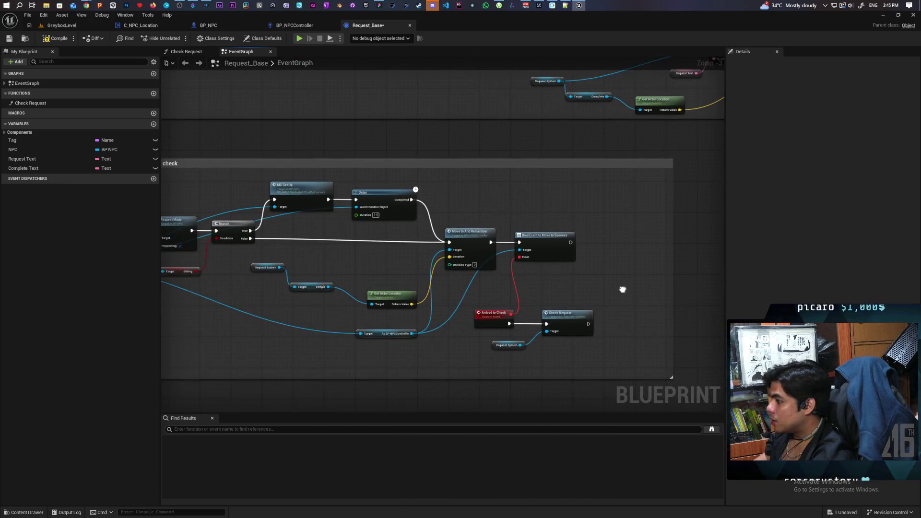
scroll(583, 279, down, 1)
scroll(624, 237, up, 1)
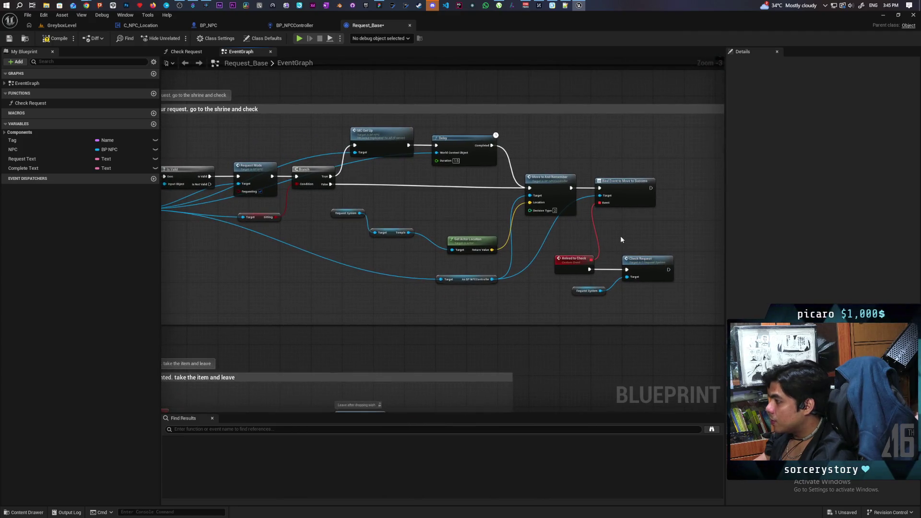
scroll(621, 238, down, 1)
mouse_move(620, 238)
mouse_down()
mouse_move(547, 238)
mouse_move(493, 307)
mouse_move(528, 255)
mouse_up()
click(528, 255)
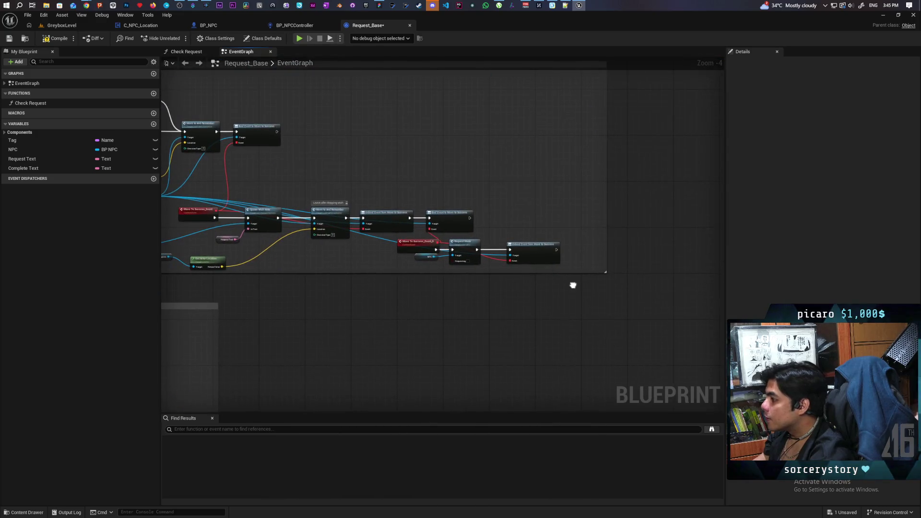
mouse_move(498, 296)
mouse_down()
mouse_move(620, 225)
mouse_move(601, 234)
mouse_move(431, 236)
mouse_move(440, 221)
mouse_up()
scroll(555, 243, up, 3)
- Wire Arrived to Check into the Unbind node's Event and the controller into its Target
drag(440, 221, 540, 224)
drag(414, 249, 681, 246)
mouse_move(678, 283)
mouse_down()
mouse_move(574, 268)
mouse_move(543, 222)
mouse_move(528, 15)
mouse_up()
- Paste an Unbind copy after Request Mode, with NPC wired to its Target
key(ctrl+v)
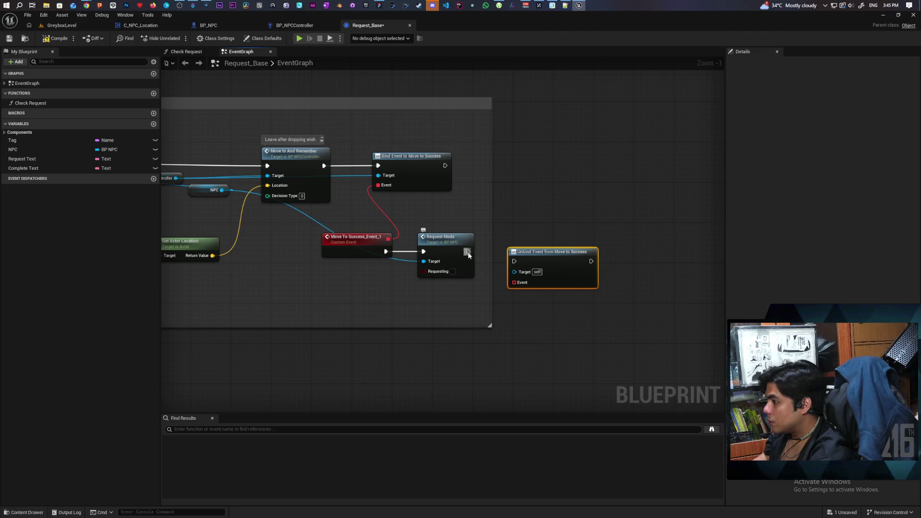
right_click(509, 258)
click(481, 249)
mouse_move(469, 252)
mouse_down()
mouse_move(535, 258)
mouse_move(388, 238)
mouse_up()
mouse_move(188, 193)
mouse_down()
mouse_move(165, 212)
mouse_move(513, 262)
mouse_up()
scroll(512, 262, up, 1)
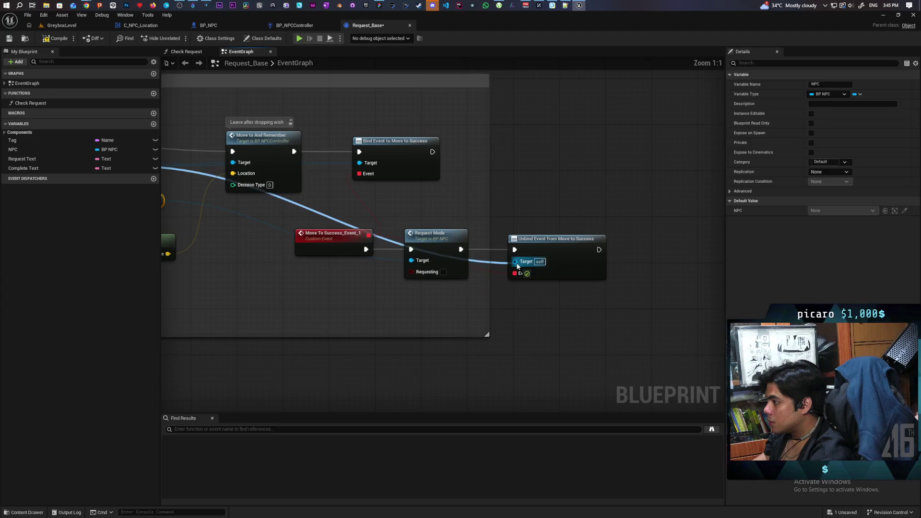
drag(487, 333, 643, 334)
- Save Request_Base and zoom out over both comment boxes
scroll(568, 216, down, 3)
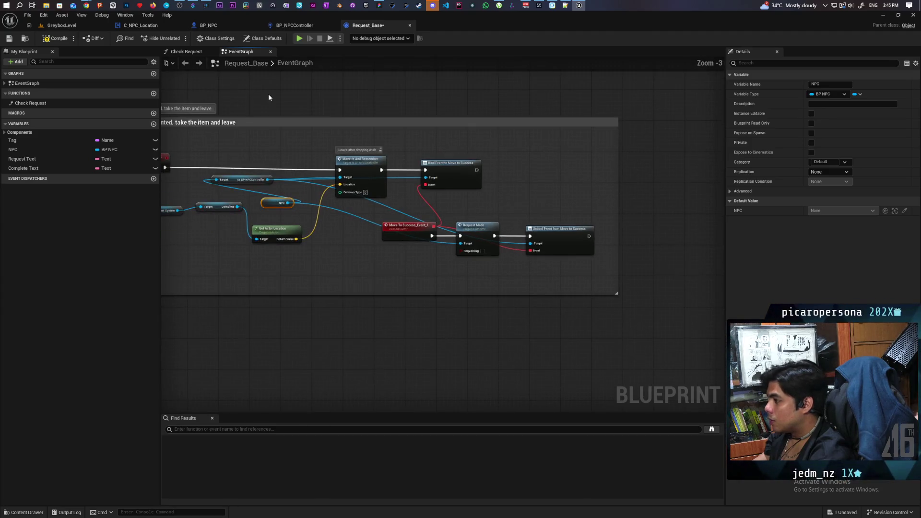
scroll(506, 102, down, 3)
scroll(492, 243, up, 2)
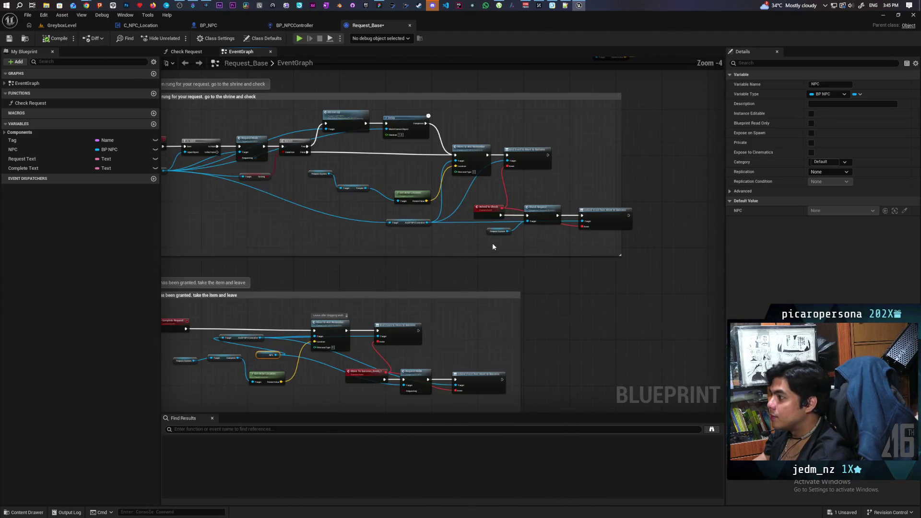
key(ctrl+s)
scroll(552, 244, up, 2)
scroll(552, 245, down, 2)
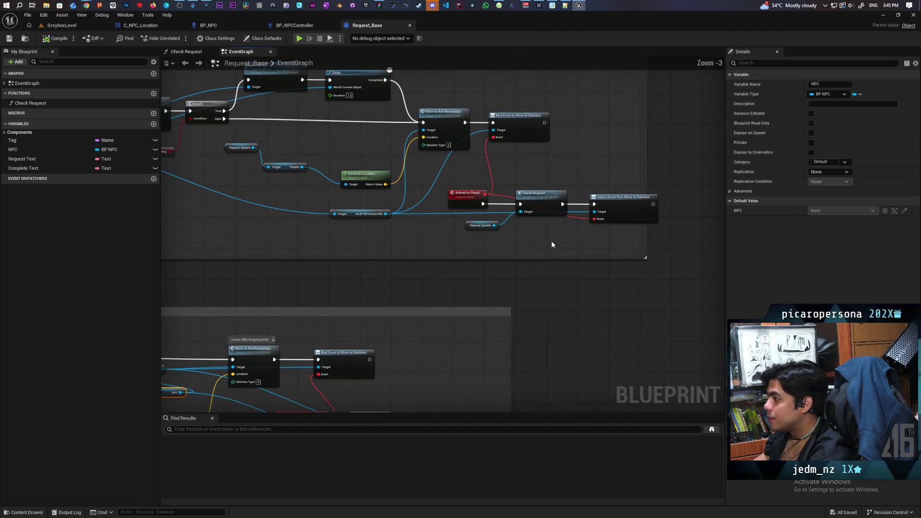
scroll(551, 245, down, 1)
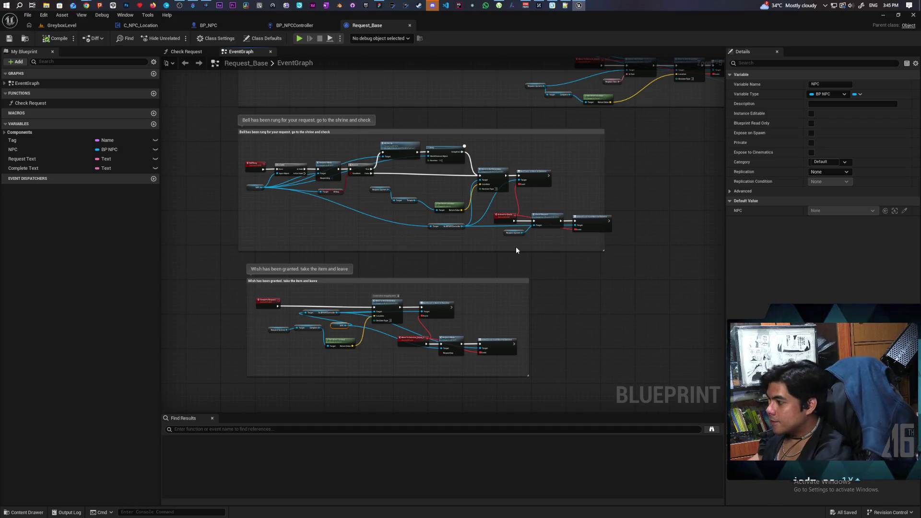
scroll(516, 247, up, 2)
drag(532, 326, 568, 266)
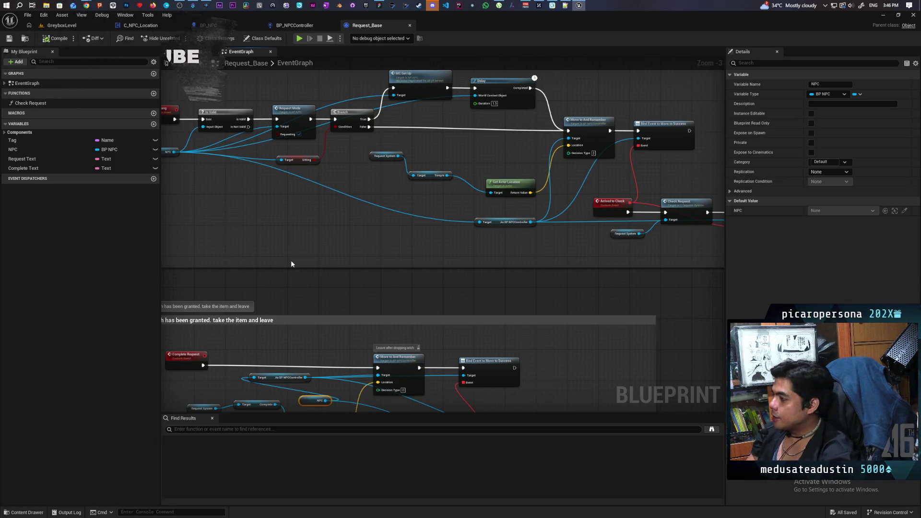
- Move the Wish has been granted comment group beneath the Init Request and Bell rung groups, then save Request_Base
scroll(405, 161, down, 2)
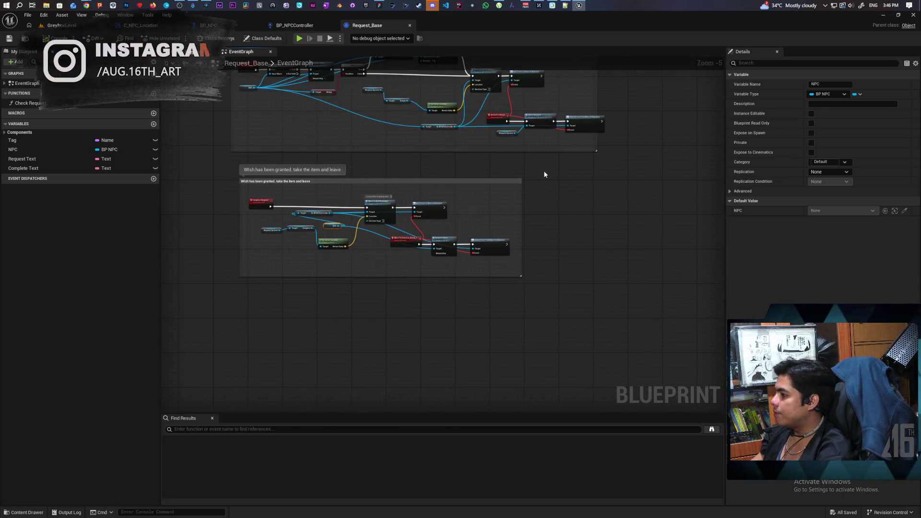
mouse_move(201, 170)
mouse_down()
mouse_move(545, 301)
mouse_move(552, 293)
mouse_up()
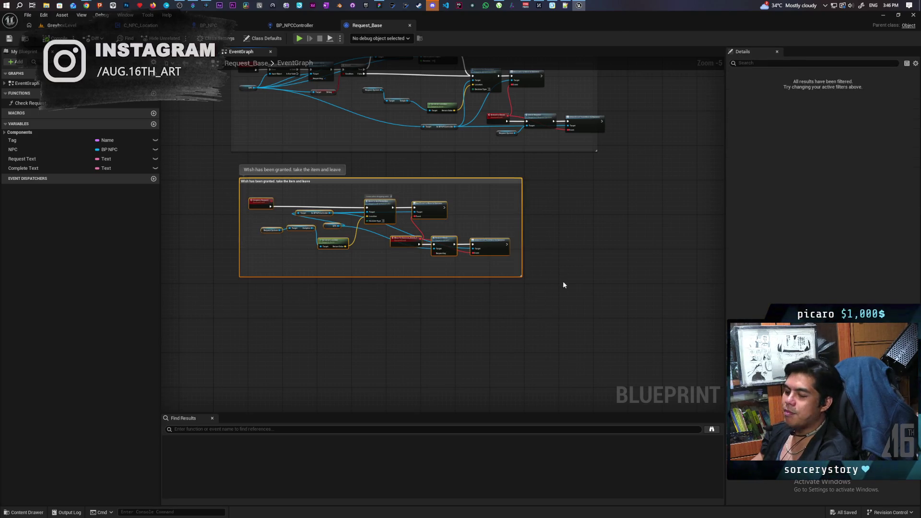
scroll(603, 173, up, 5)
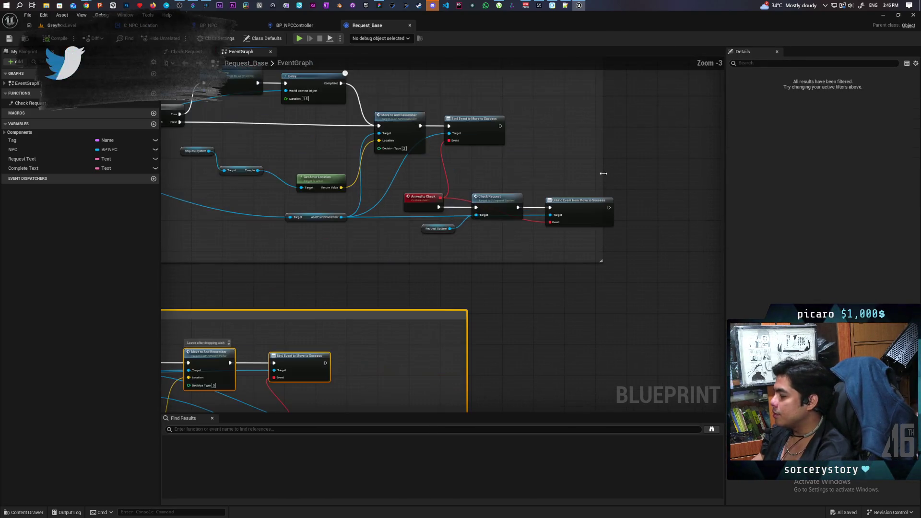
scroll(652, 182, down, 6)
drag(653, 182, 650, 286)
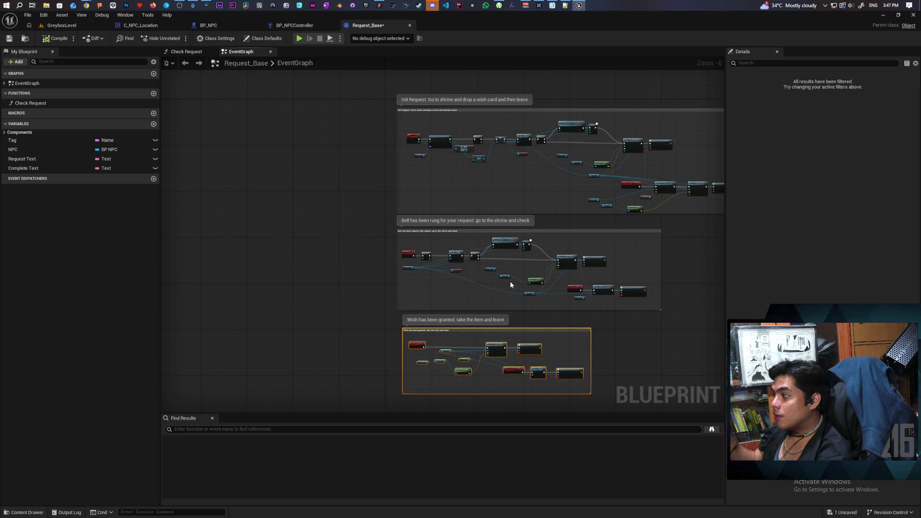
scroll(571, 288, down, 3)
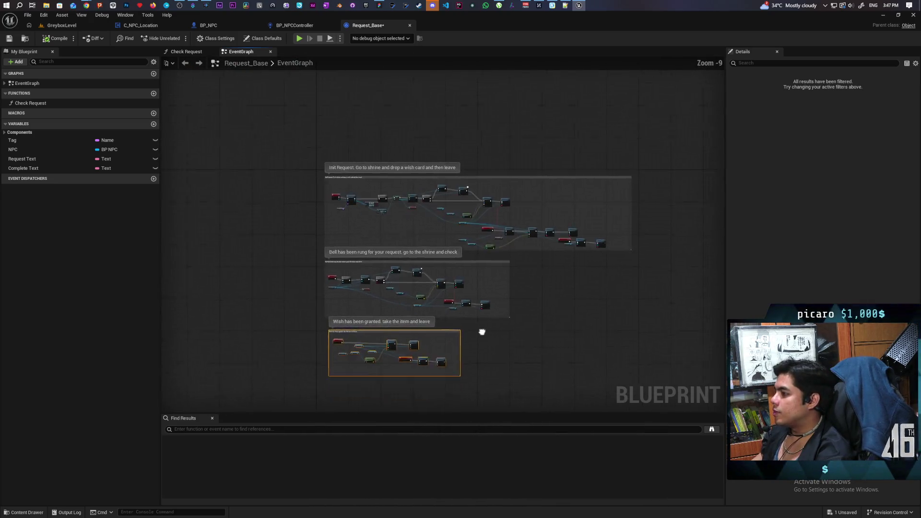
drag(483, 333, 455, 295)
click(497, 359)
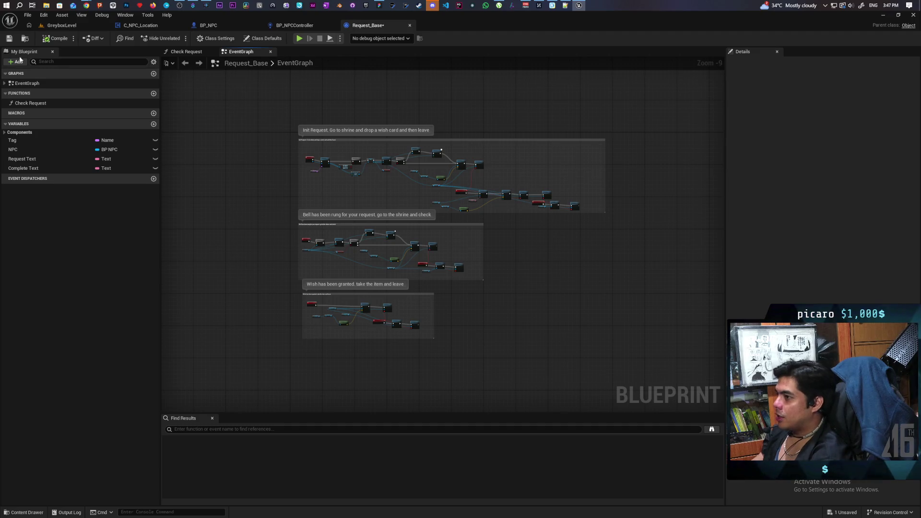
click(9, 41)
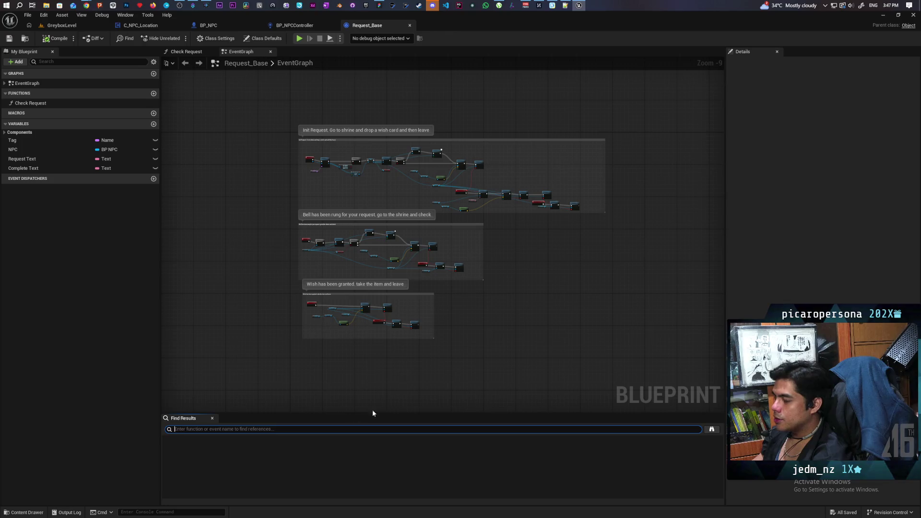
- Pan the graph to centre the Move to Success node chain alongside the comment groups
scroll(406, 363, up, 8)
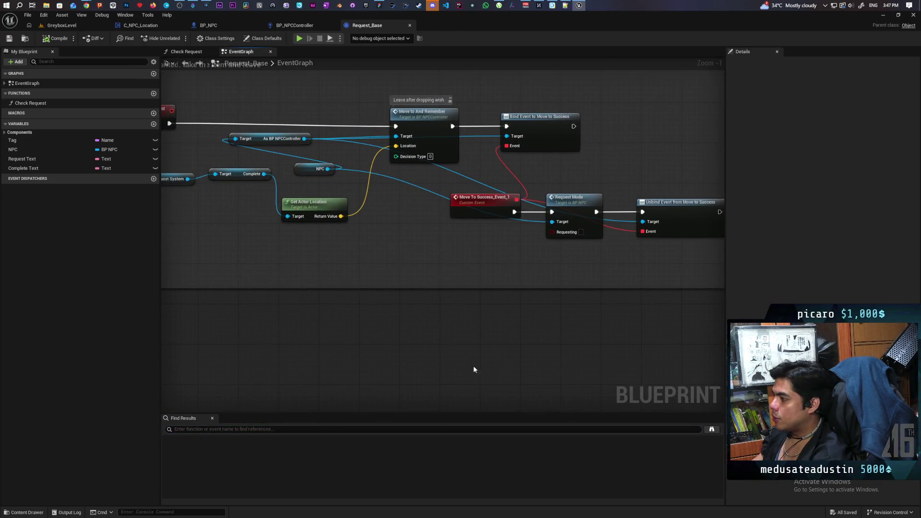
drag(475, 370, 366, 325)
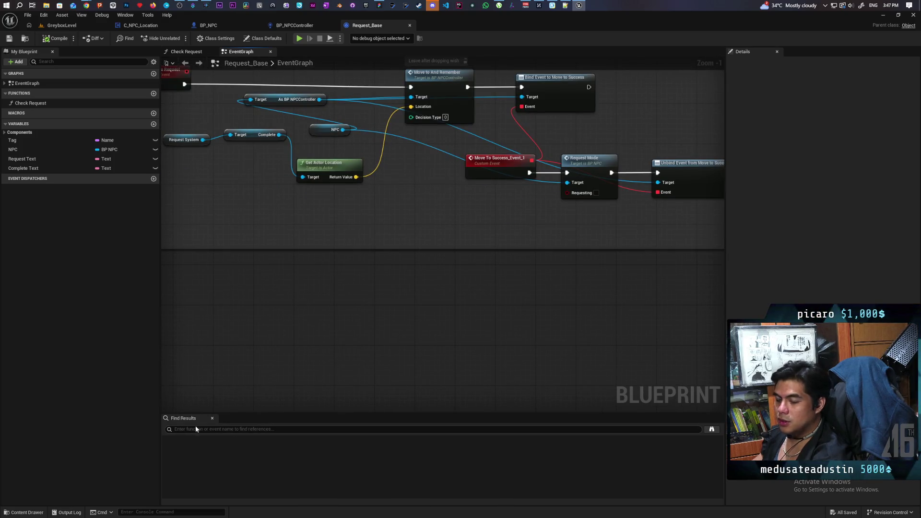
scroll(341, 349, down, 5)
mouse_move(418, 382)
mouse_down()
mouse_move(504, 214)
mouse_move(434, 340)
mouse_move(414, 294)
mouse_up()
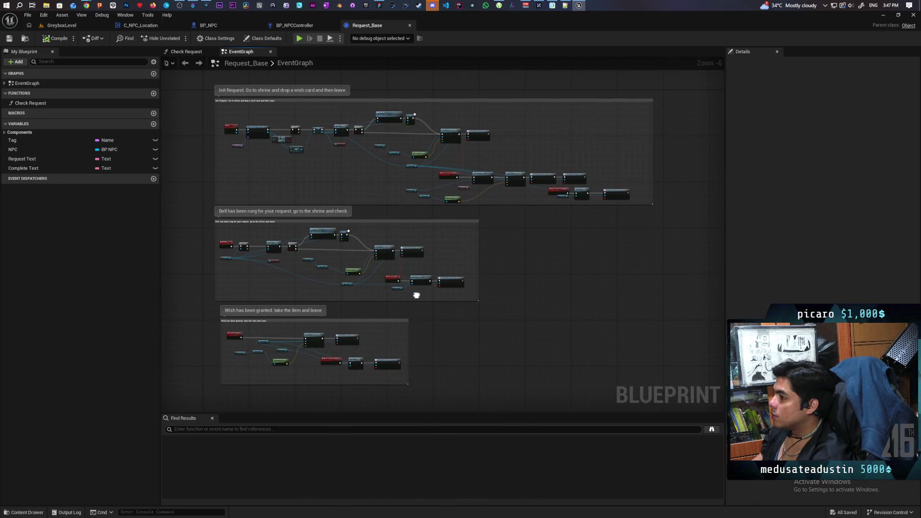
scroll(572, 246, up, 7)
drag(476, 133, 382, 347)
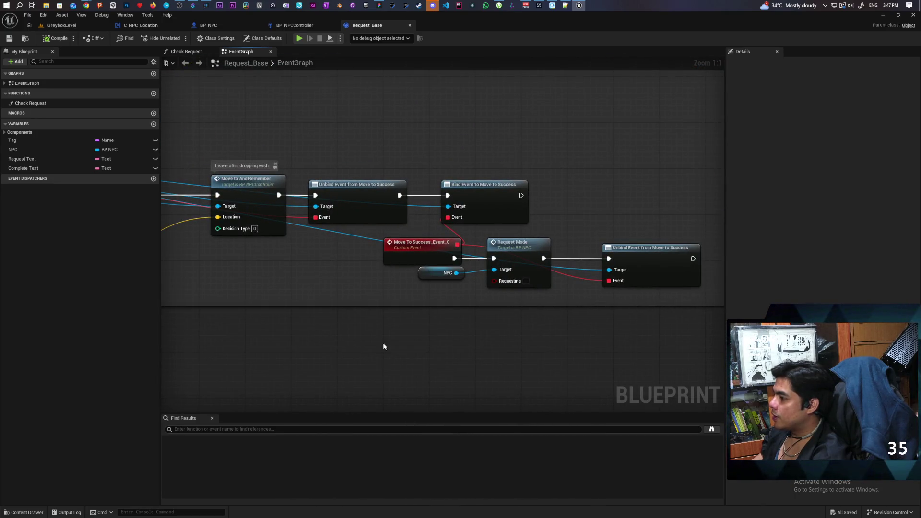
scroll(321, 354, down, 5)
- Search the blueprint for 'move to success' and bring the Bind Event to Move to Success node into view
click(221, 430)
text(move )
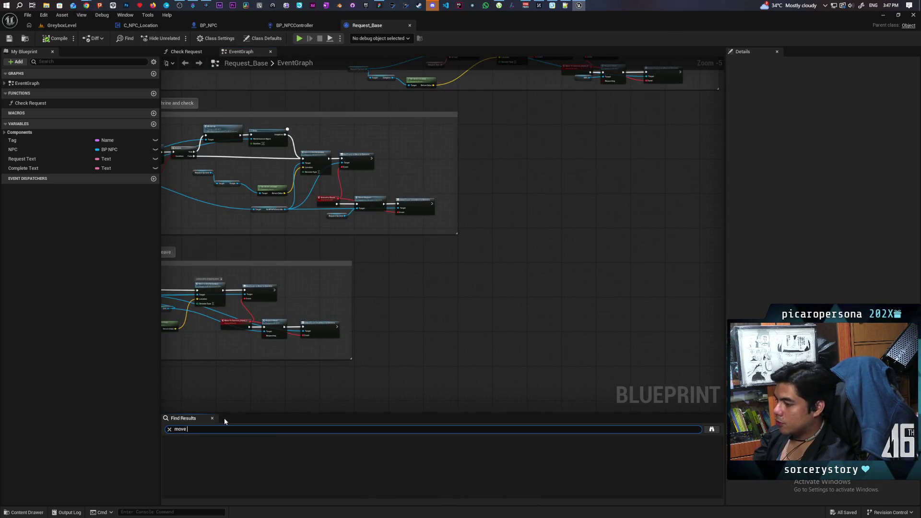
text(to success)
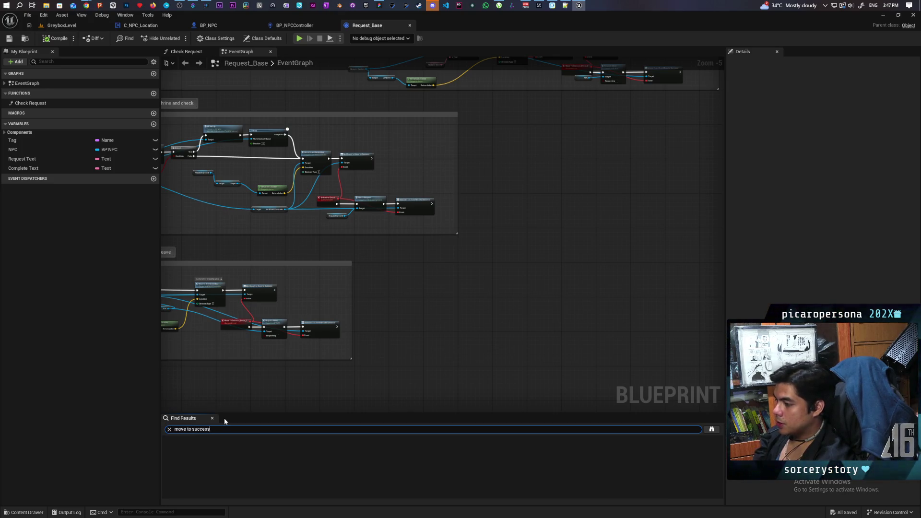
scroll(232, 476, down, 1)
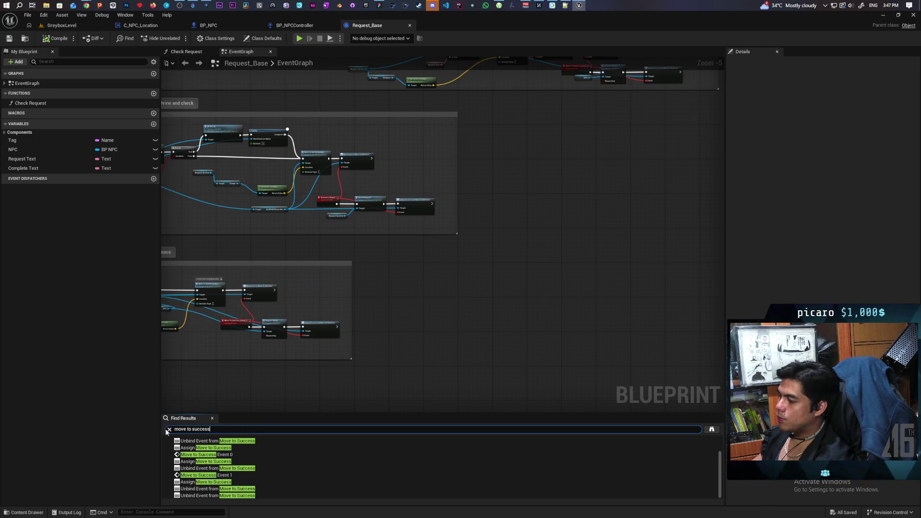
mouse_move(221, 382)
mouse_down()
mouse_move(193, 358)
mouse_move(344, 343)
mouse_up()
scroll(344, 344, up, 4)
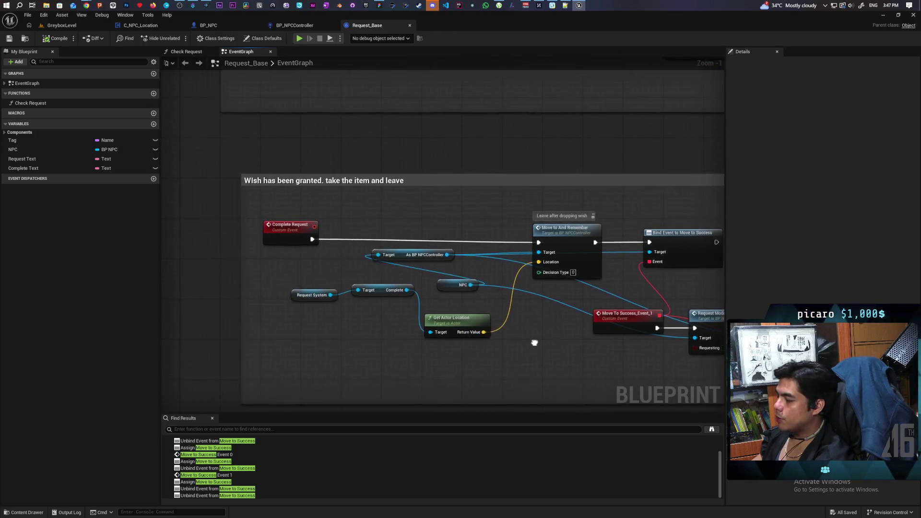
drag(411, 358, 388, 352)
- Find references to Assign Move to Success and step through all four results
click(537, 264)
right_click(545, 261)
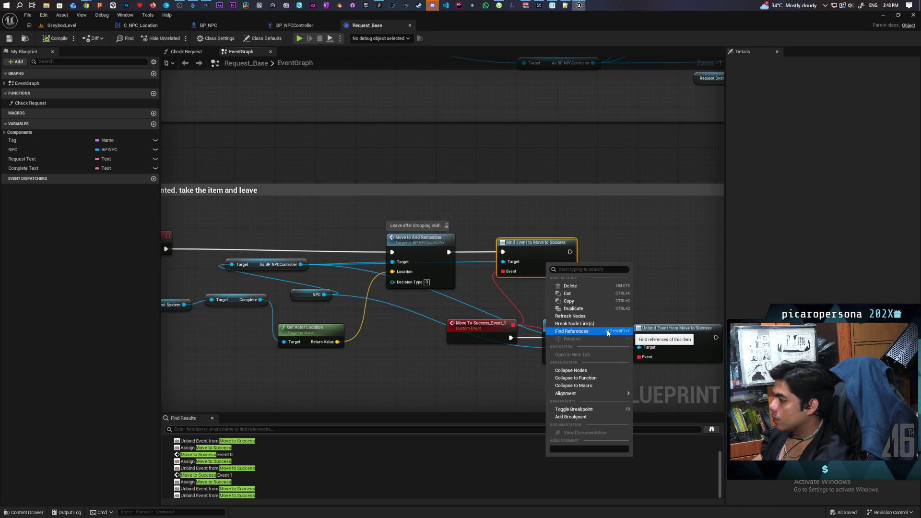
click(607, 331)
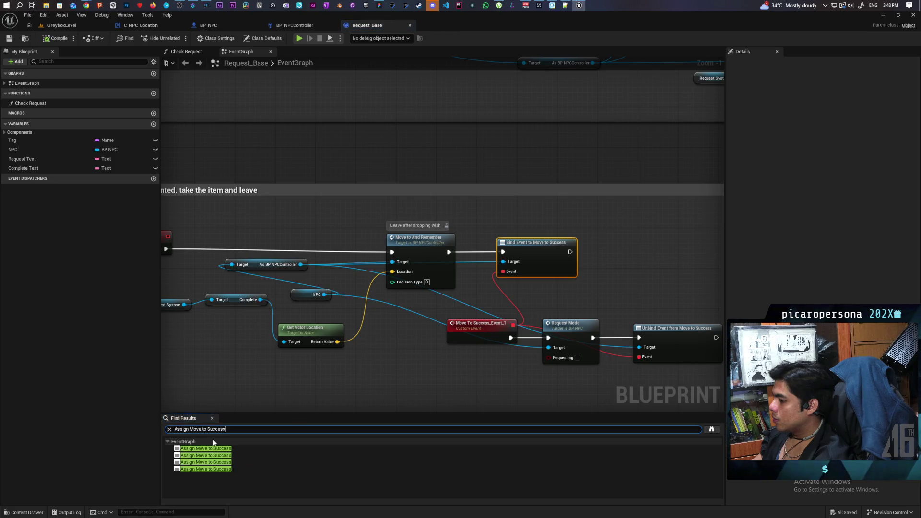
click(199, 450)
click(198, 455)
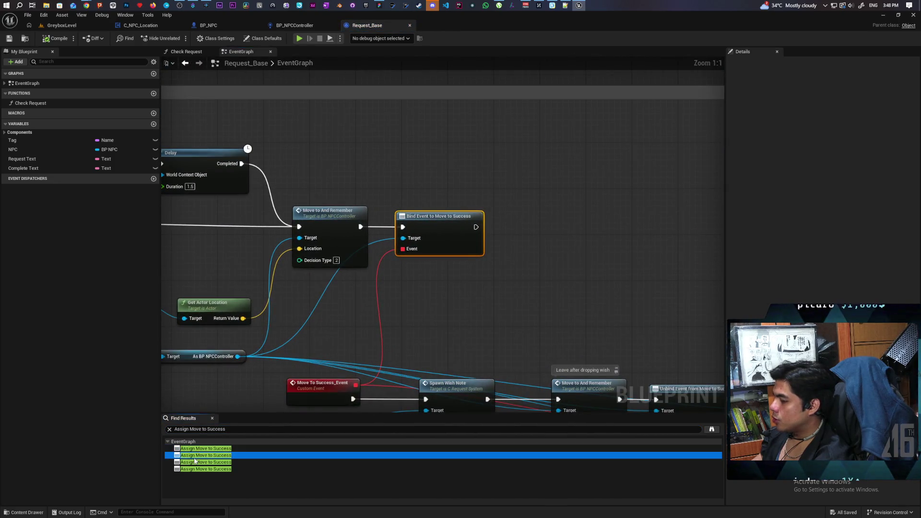
click(196, 465)
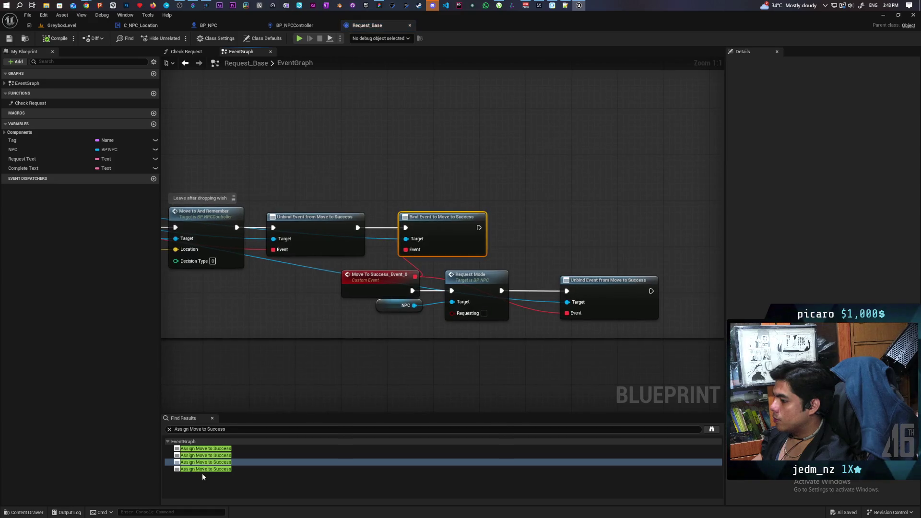
click(196, 469)
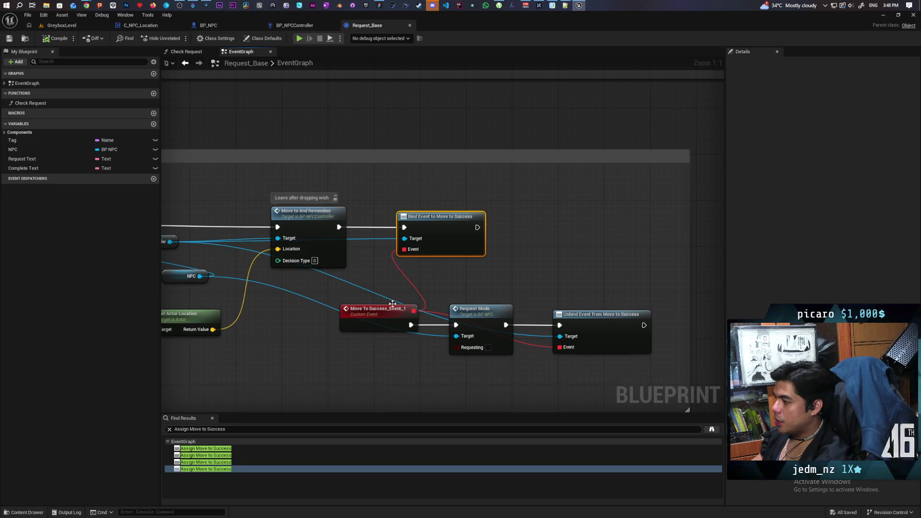
- Show the full Wish has been granted comment header and select the NPC getter node
scroll(430, 311, down, 2)
scroll(444, 327, up, 2)
drag(444, 327, 508, 372)
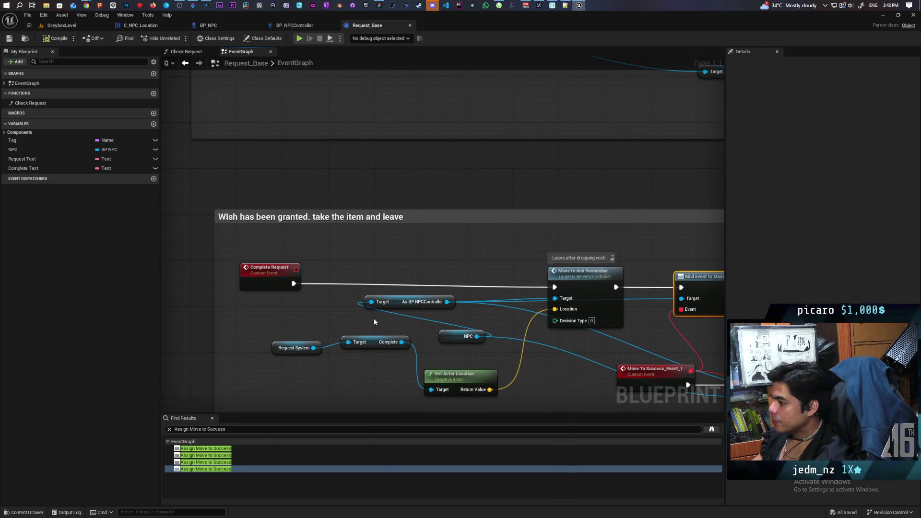
click(452, 339)
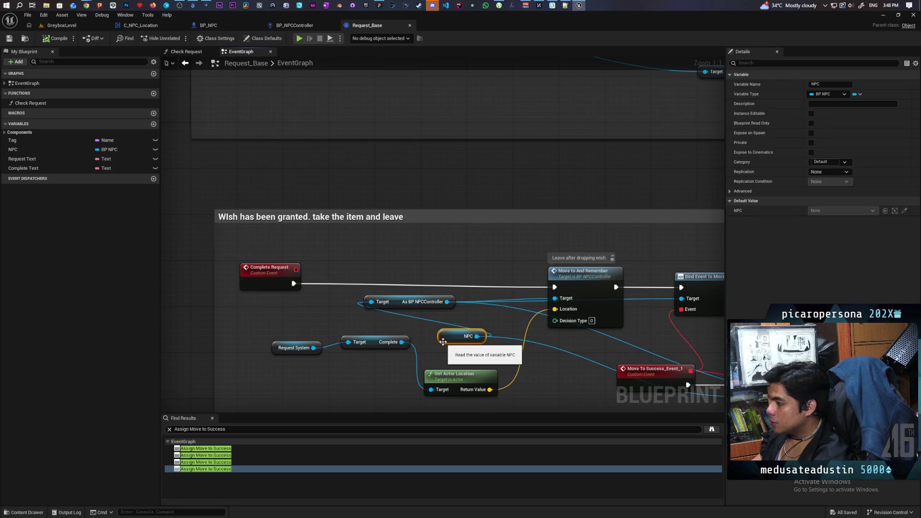
- Find all references to the NPC variable and step through the Set NPC and three Get NPC results
right_click(453, 341)
mouse_move(499, 223)
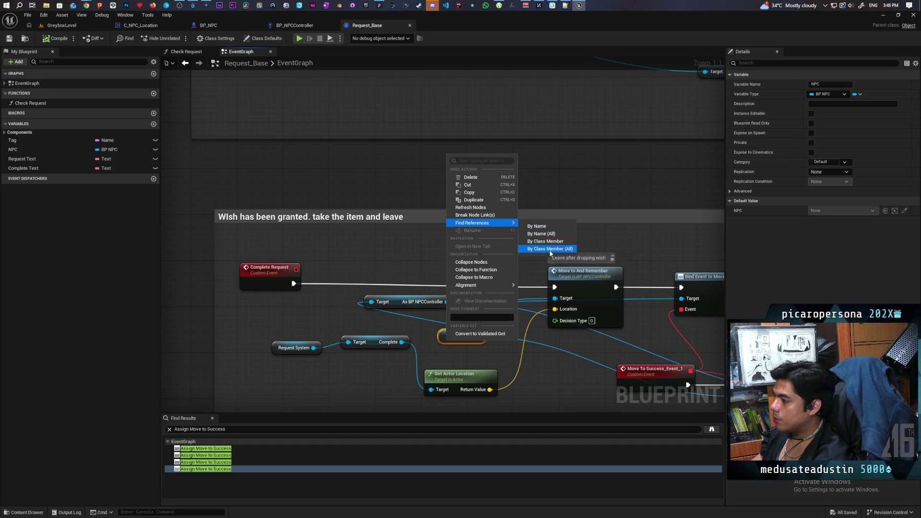
click(566, 251)
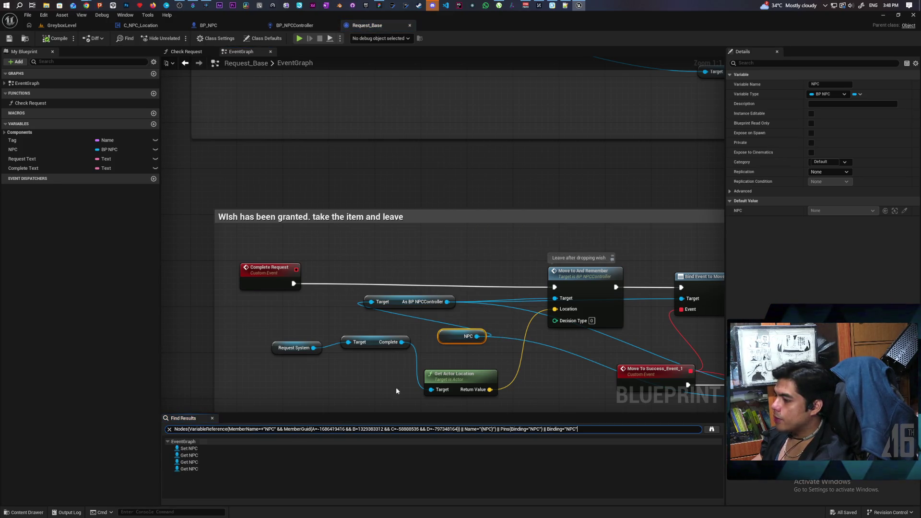
click(189, 449)
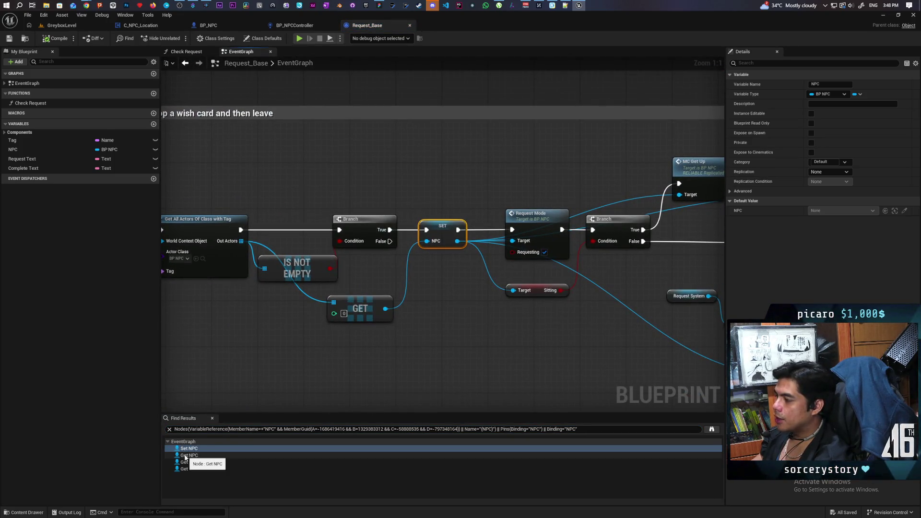
click(185, 455)
click(185, 463)
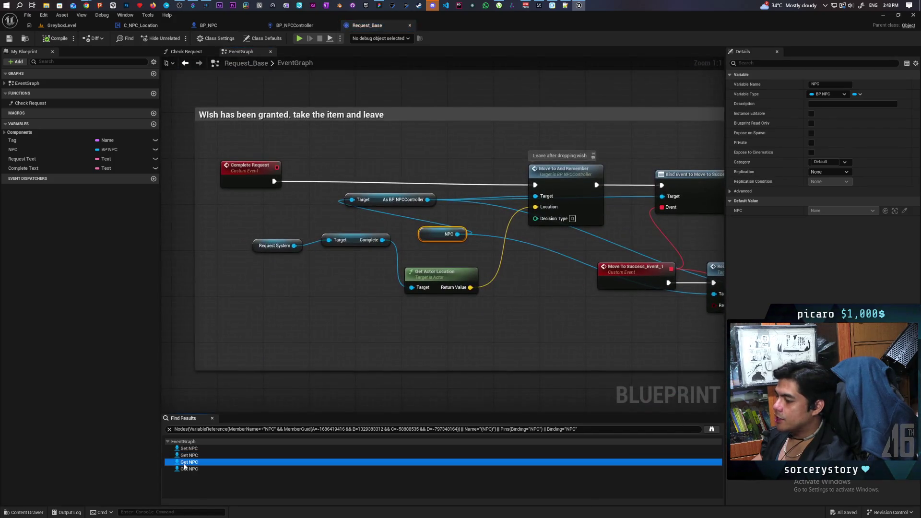
click(185, 469)
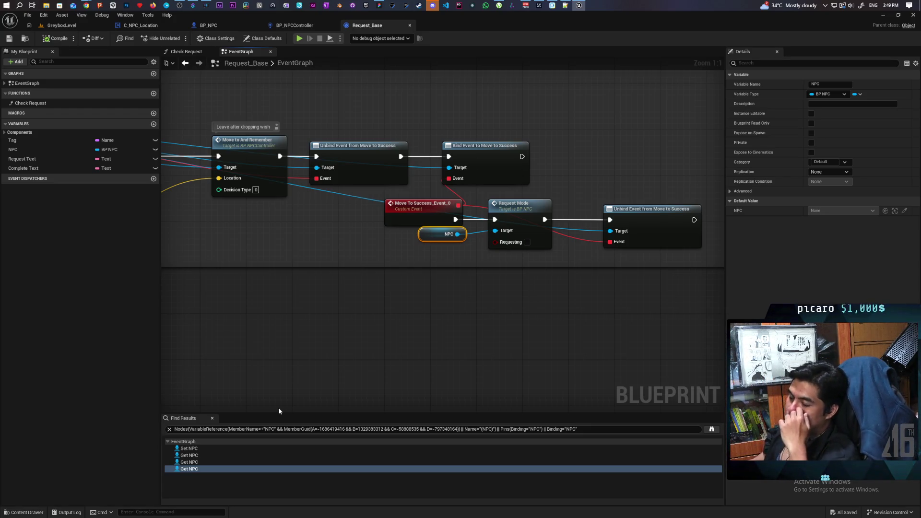
- Nudge the NPC getter down, extend the comment box lower, and save Request_Base
click(387, 303)
drag(427, 242, 423, 255)
scroll(595, 312, down, 6)
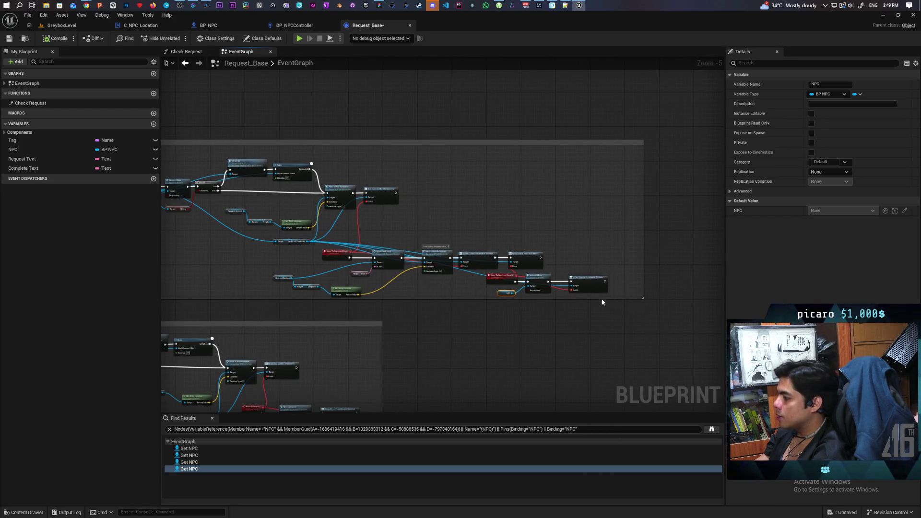
drag(603, 299, 602, 312)
drag(482, 353, 588, 334)
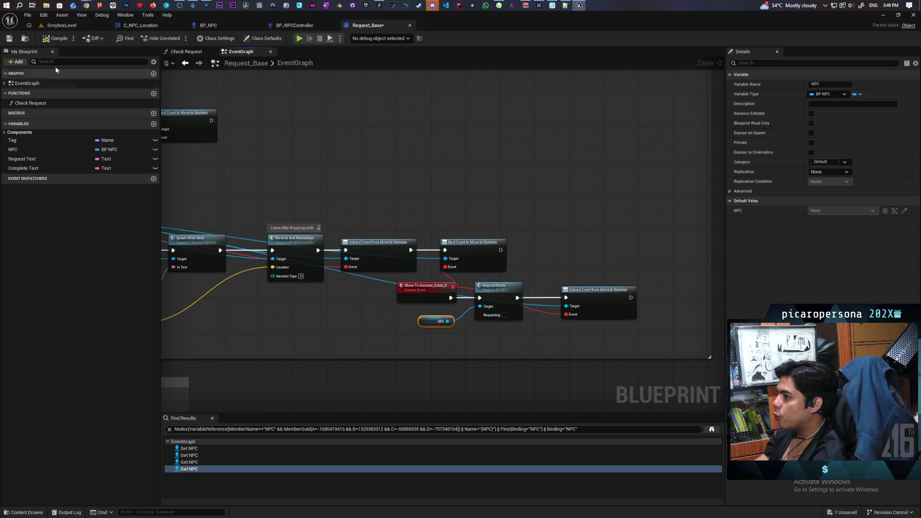
click(9, 39)
- Bring both comment blocks into view and select the Wish has been granted comment
scroll(345, 205, down, 3)
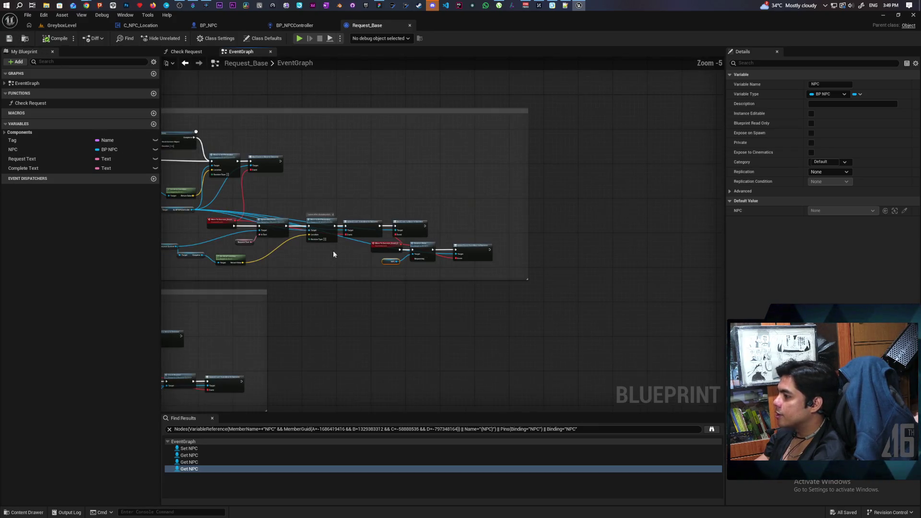
drag(493, 279, 438, 261)
scroll(410, 251, down, 1)
scroll(411, 250, up, 1)
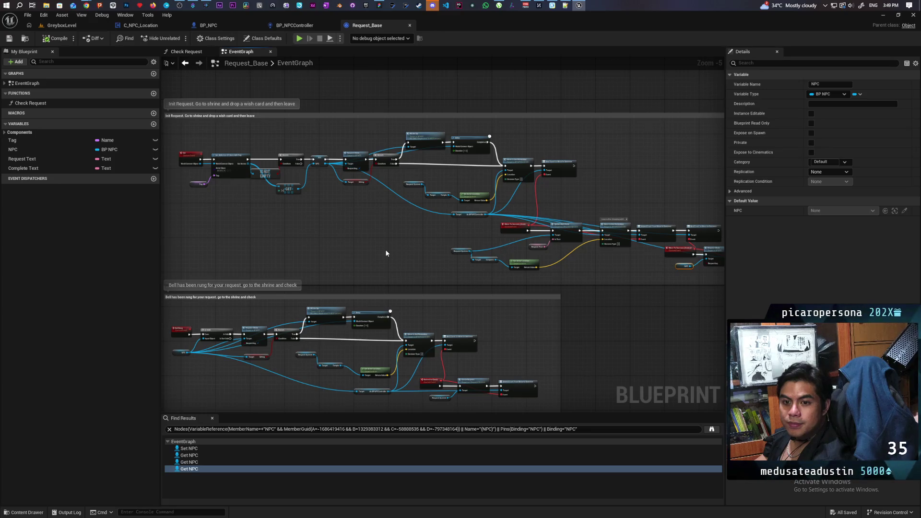
scroll(380, 248, down, 2)
click(444, 346)
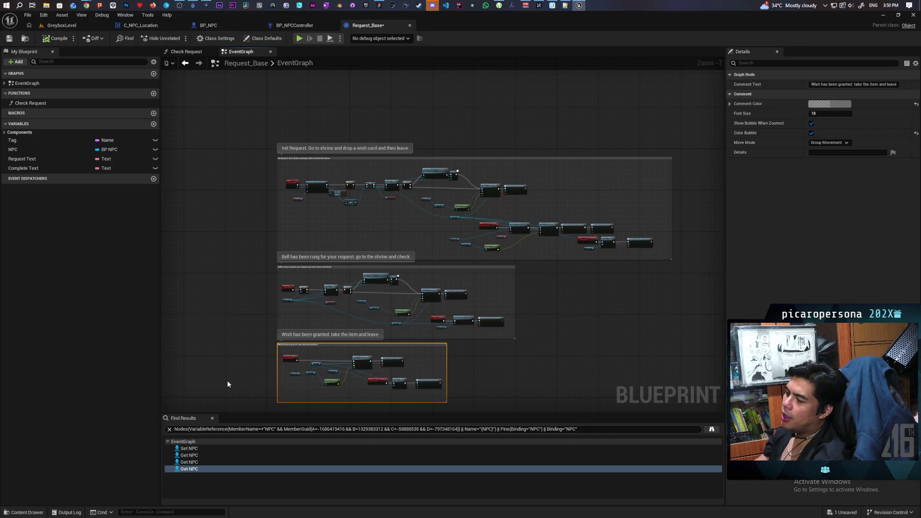
- Clear the Find Results search and marquee-select the Init Request, Bell rung and Wish granted comments to check their stacking
click(170, 430)
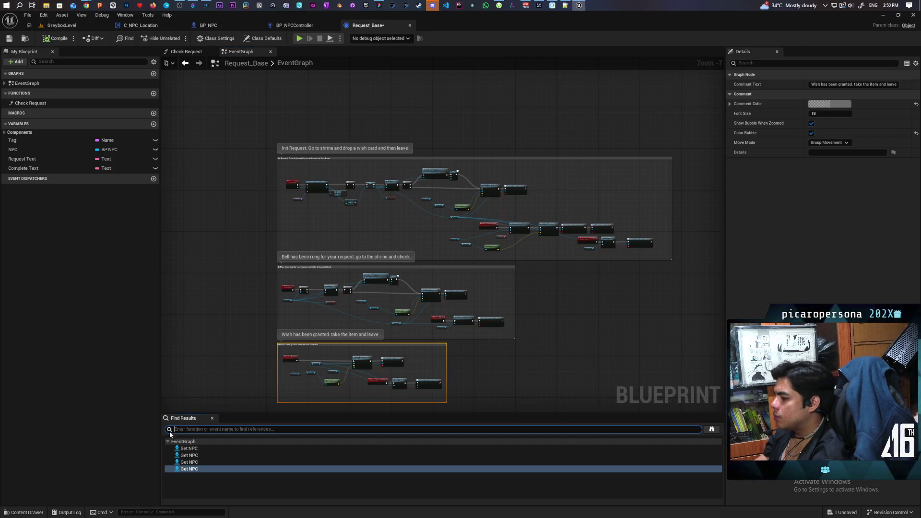
click(214, 390)
mouse_move(230, 375)
mouse_down()
mouse_move(225, 296)
mouse_move(236, 347)
mouse_move(235, 329)
mouse_up()
mouse_move(212, 92)
mouse_down()
mouse_move(693, 362)
mouse_move(695, 378)
mouse_up()
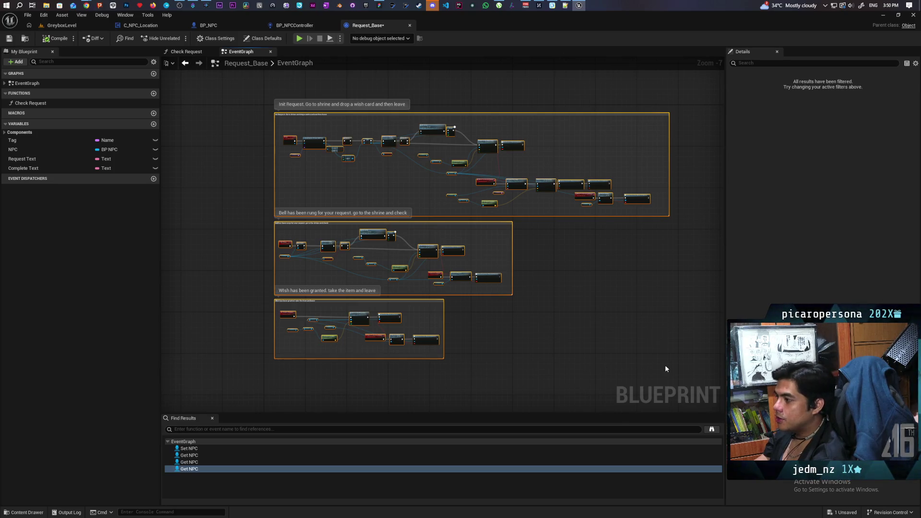
click(211, 385)
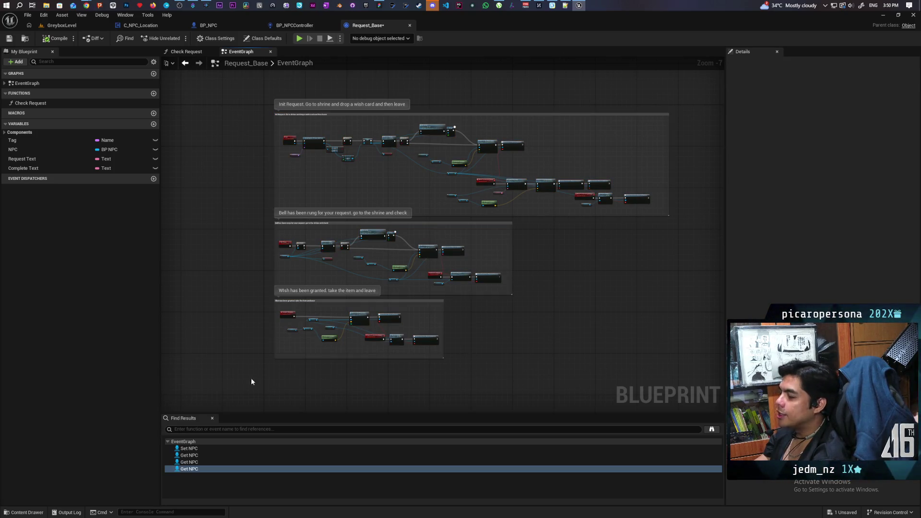
mouse_move(245, 96)
mouse_down()
mouse_move(668, 361)
mouse_move(702, 395)
mouse_move(701, 378)
mouse_up()
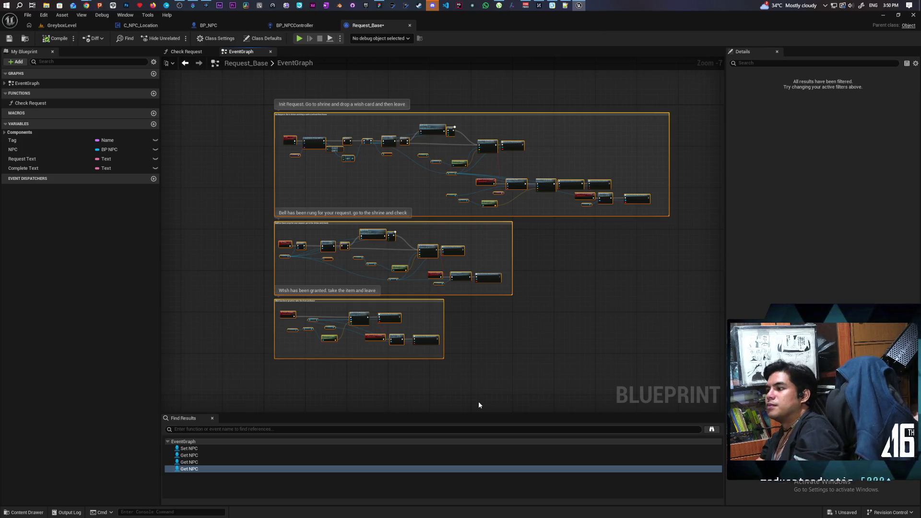
click(505, 361)
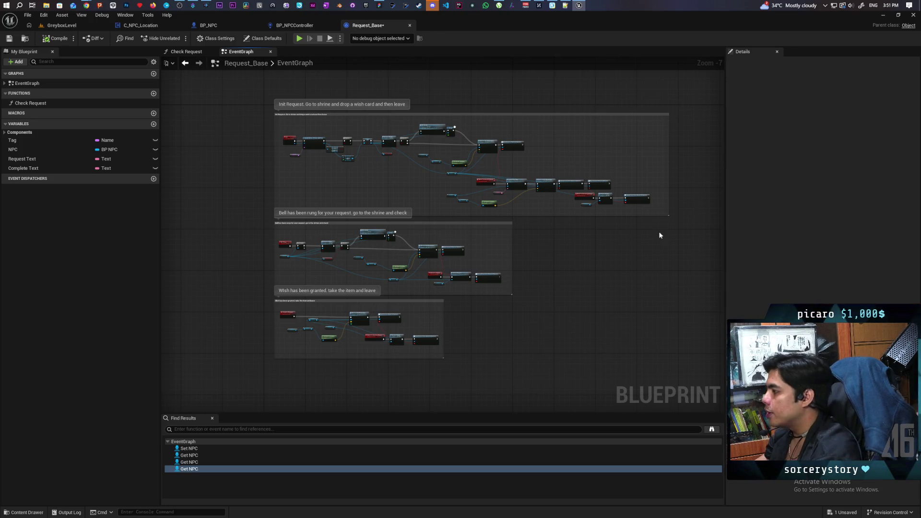
- Narrow the first comment box slightly from its right edge and save Request_Base
drag(667, 165, 657, 168)
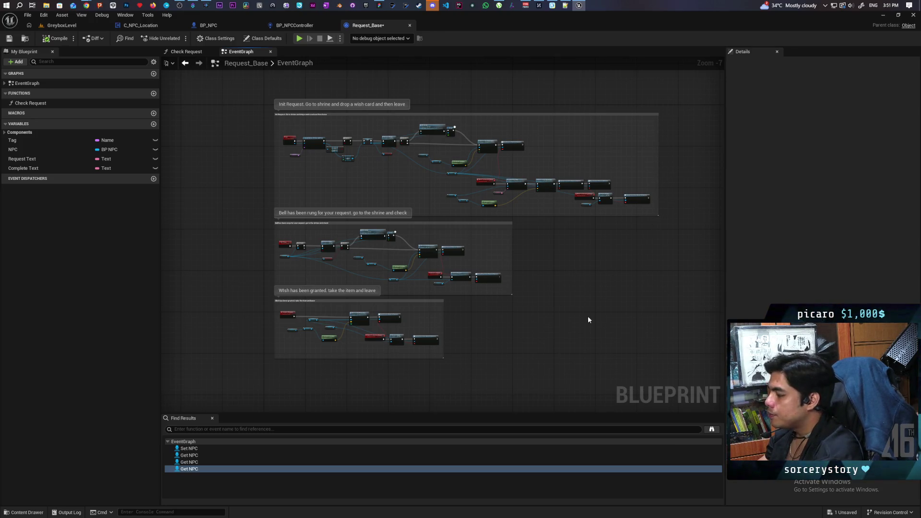
click(9, 38)
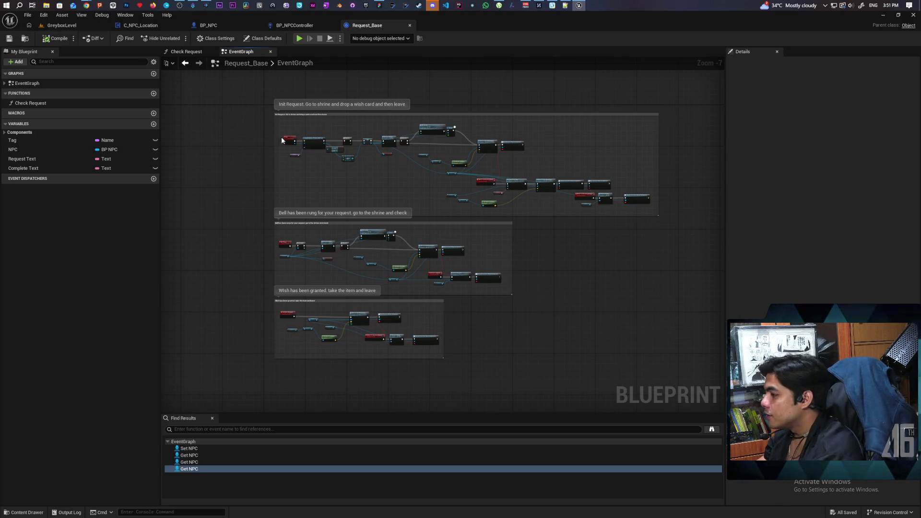
scroll(288, 138, up, 3)
scroll(318, 206, down, 2)
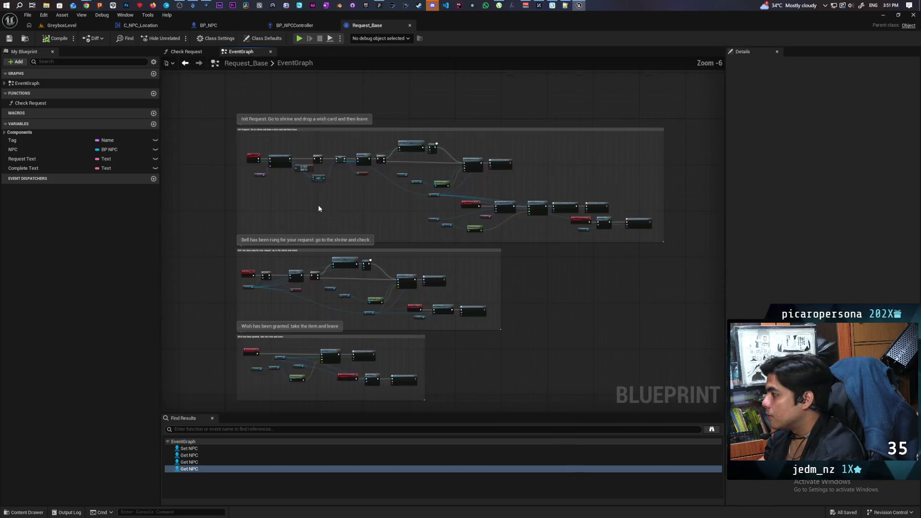
drag(318, 205, 336, 198)
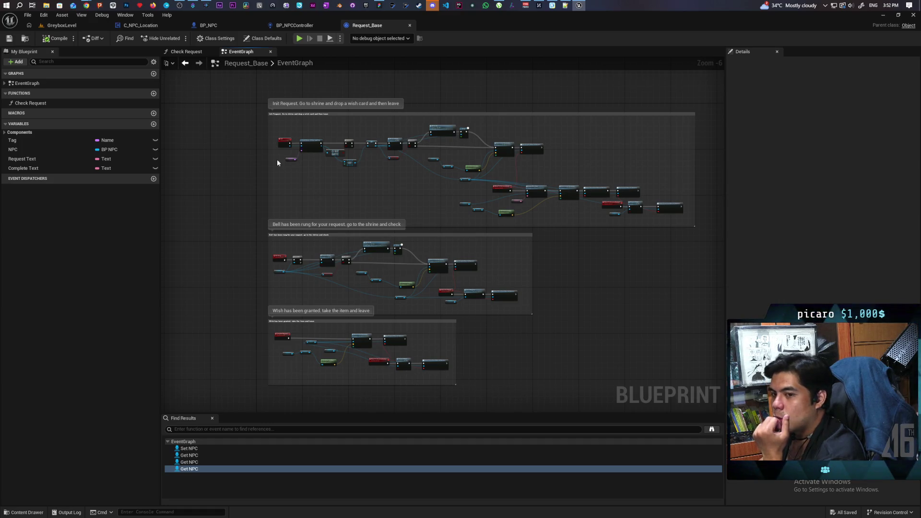
mouse_move(221, 83)
mouse_down()
mouse_move(651, 382)
mouse_move(694, 401)
mouse_up()
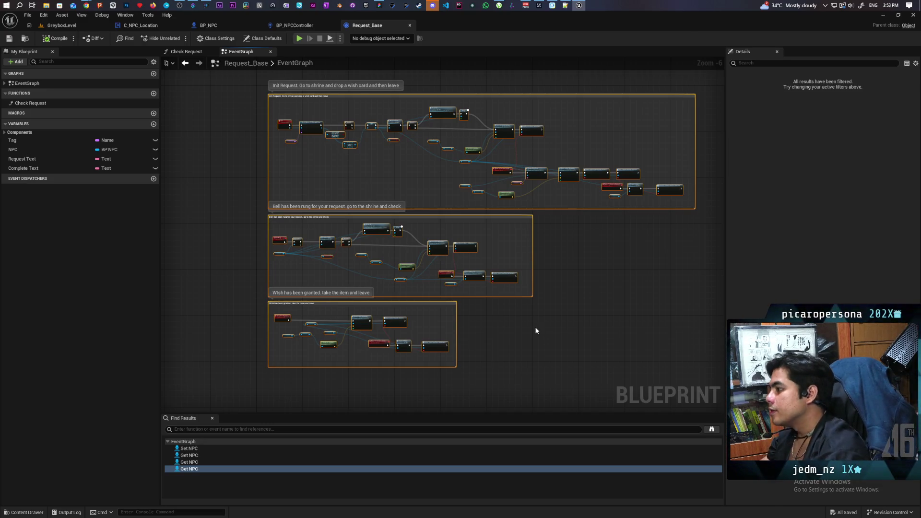
click(536, 331)
mouse_move(551, 296)
mouse_down()
mouse_move(541, 344)
mouse_move(492, 302)
mouse_up()
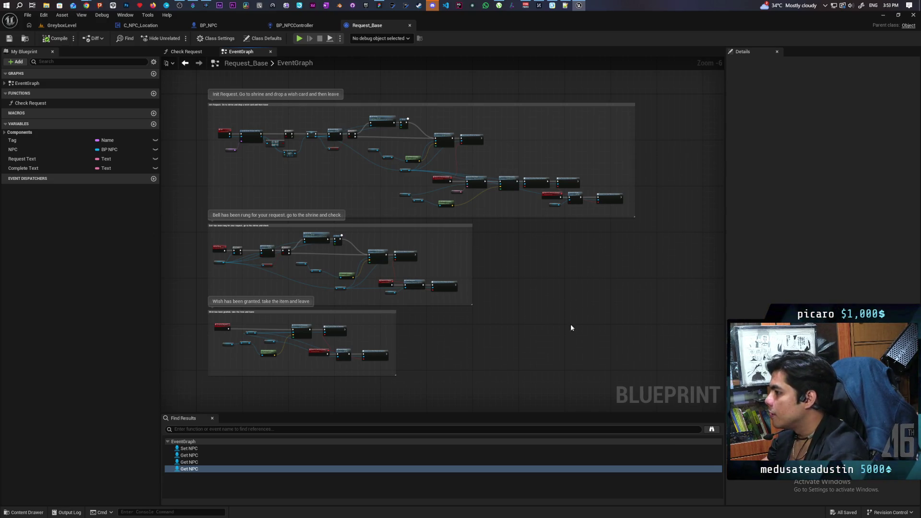
drag(189, 78, 685, 399)
click(525, 393)
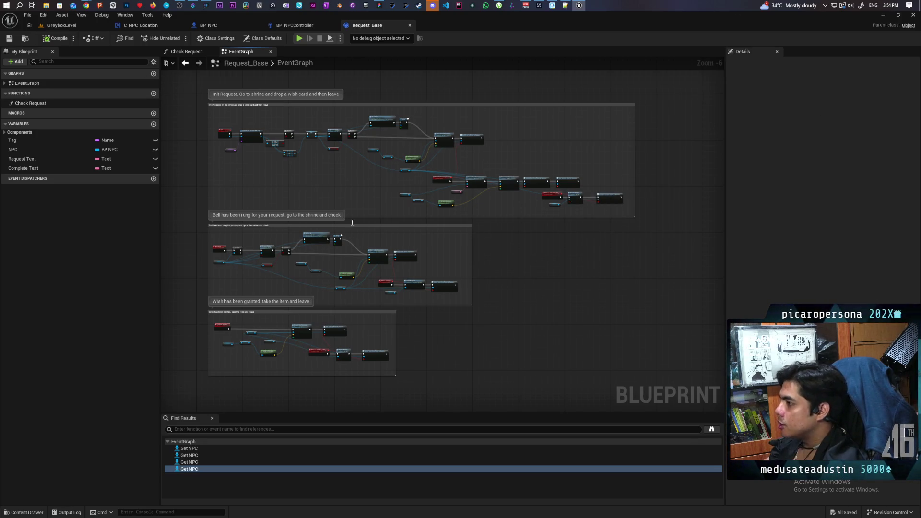
click(294, 25)
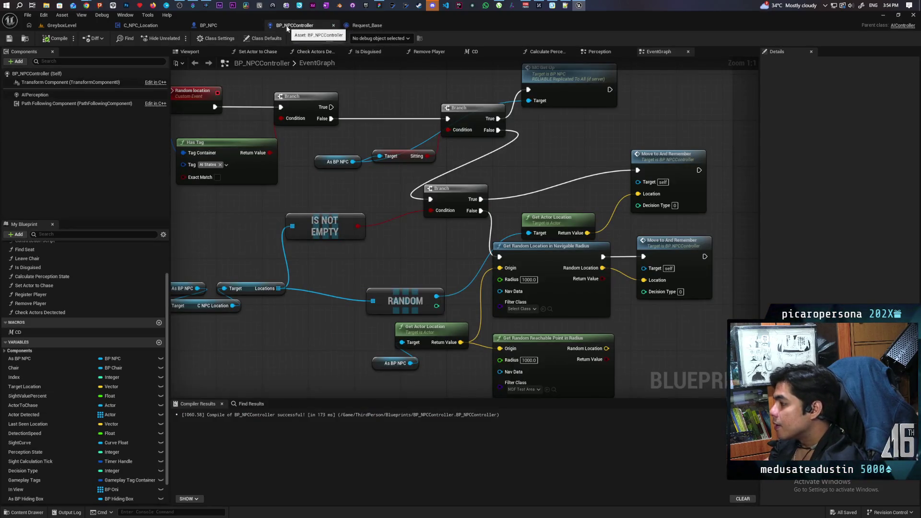
- Check Request_Base's EventGraph, then return to the GreyboxLevel level viewport
scroll(352, 213, down, 2)
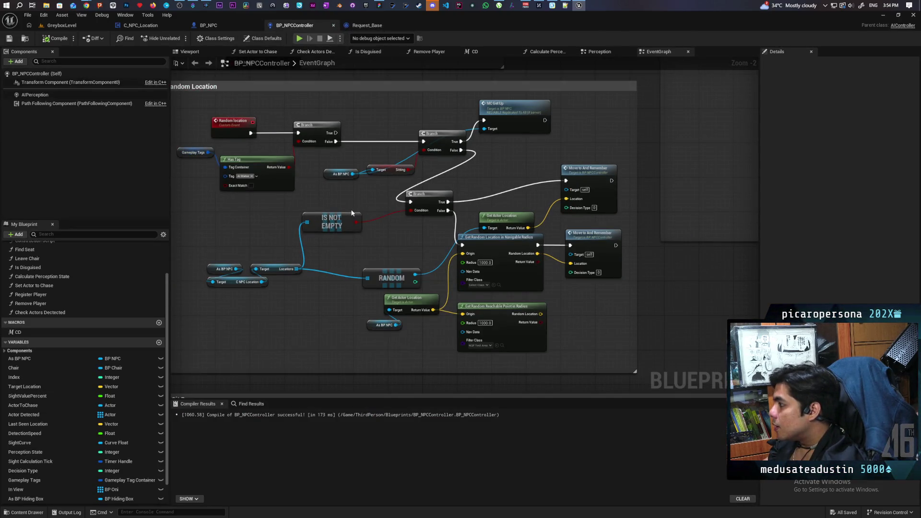
scroll(442, 233, up, 1)
scroll(442, 233, down, 1)
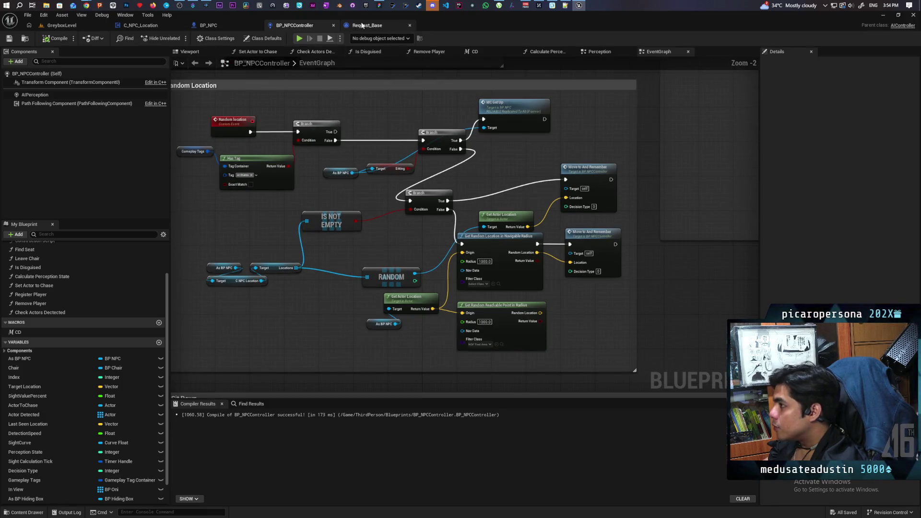
click(362, 26)
scroll(378, 206, up, 3)
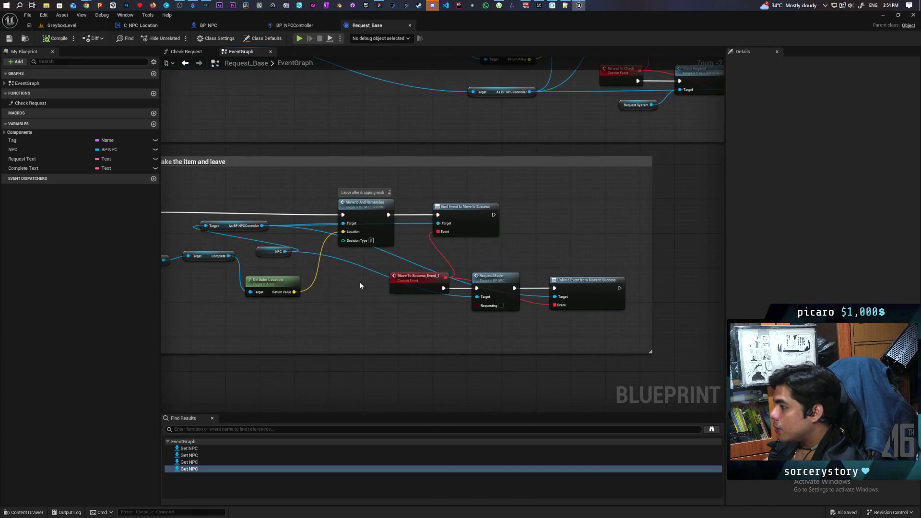
scroll(361, 285, down, 2)
click(60, 26)
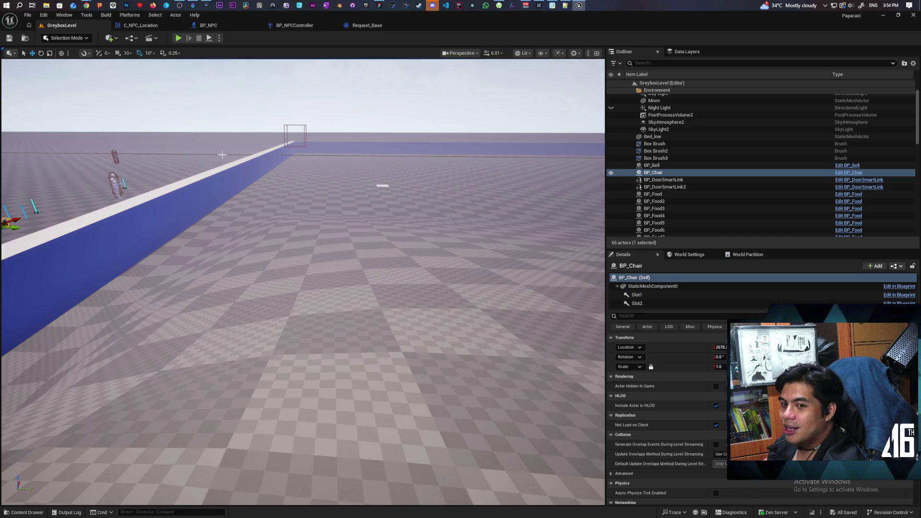
- Play the level in the editor and walk the purple character forward past the rock, then switch to the browser
click(181, 37)
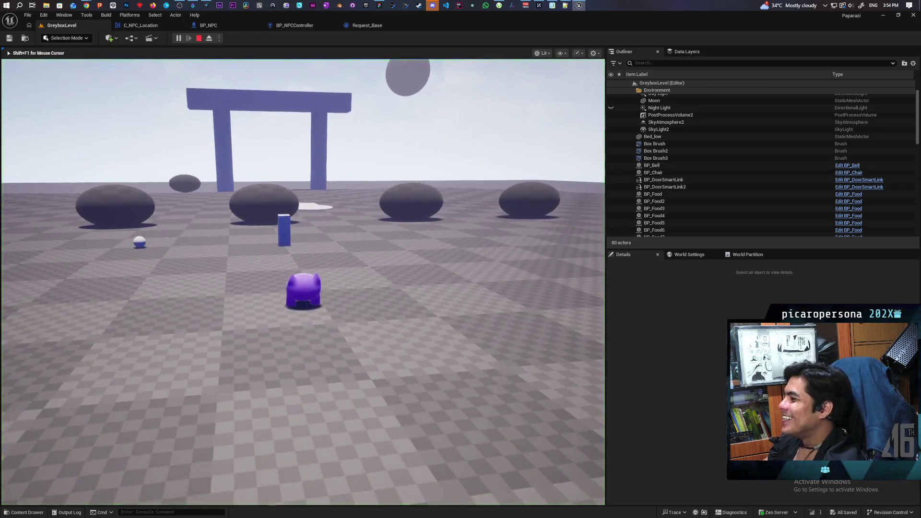
key(w)
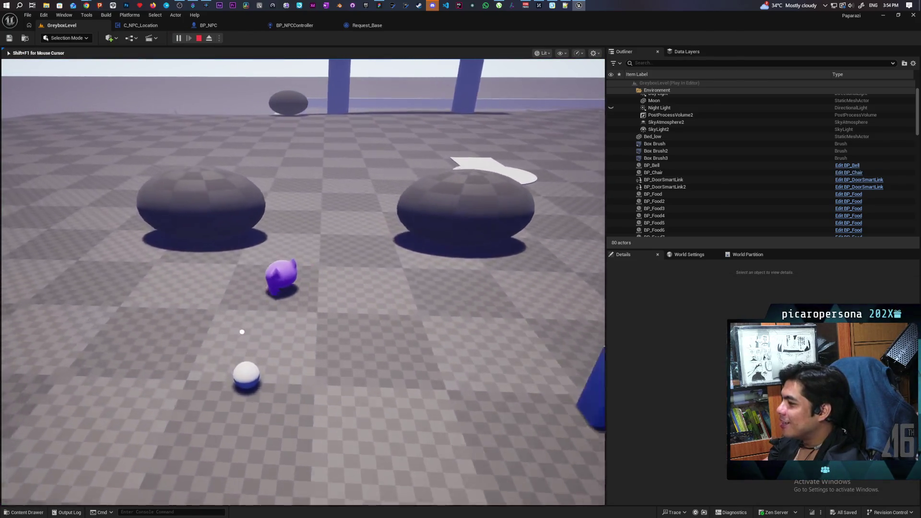
key(w)
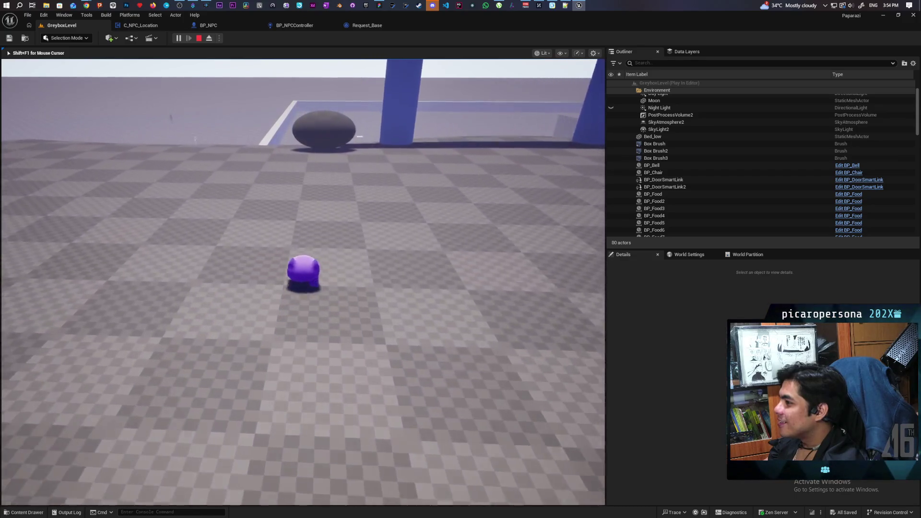
key(w)
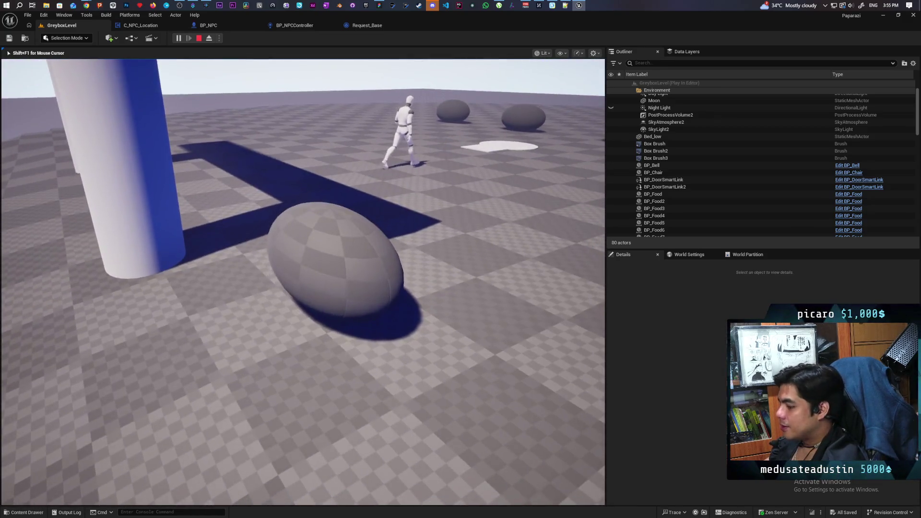
key(alt+Tab)
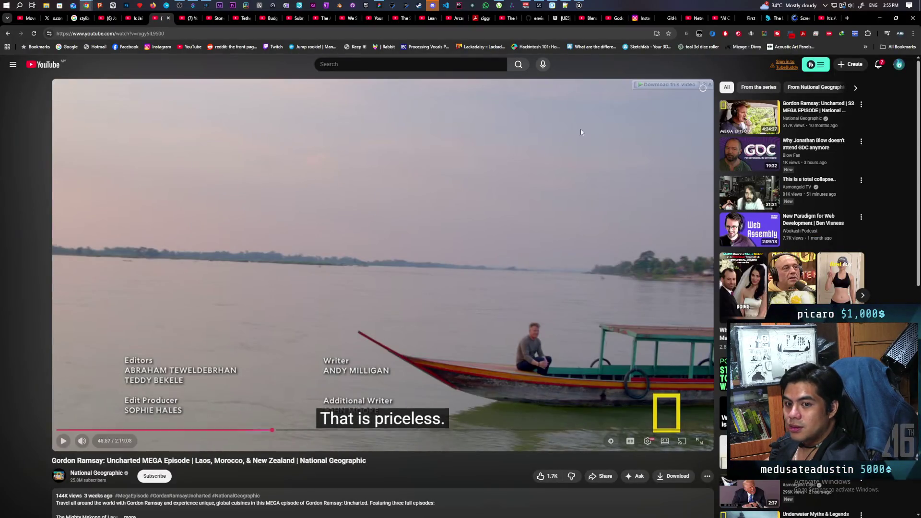
- Dismiss the Chrome window to bring the running Unreal play session back into view
click(878, 19)
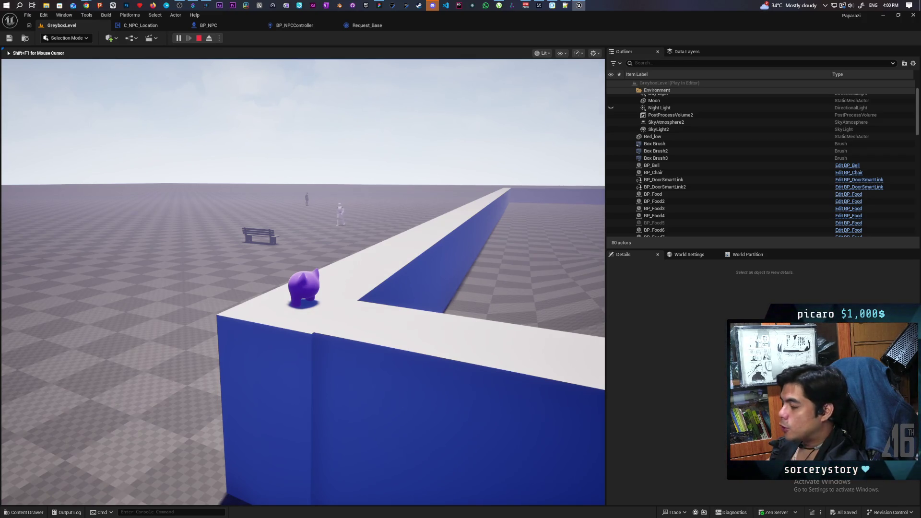
- Turn the purple character and walk it off the wall corner down onto the checkered floor
mouse_move(303, 282)
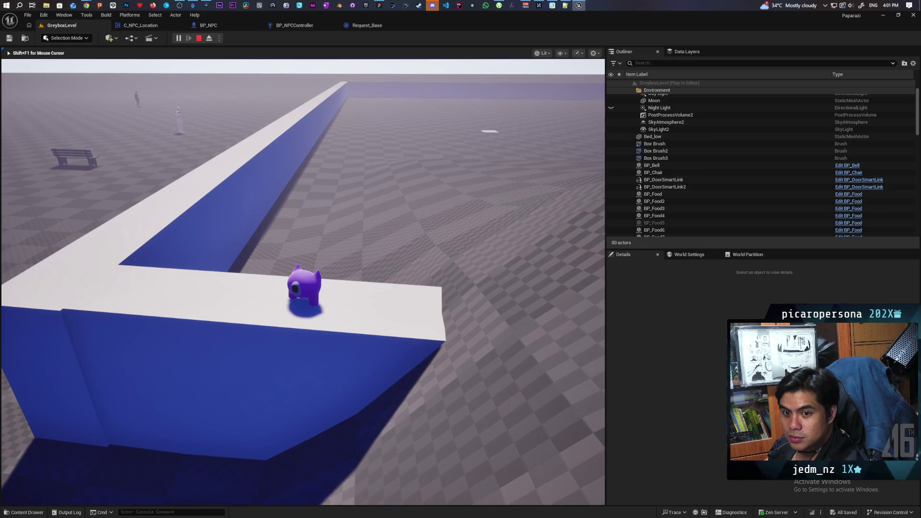
key(w)
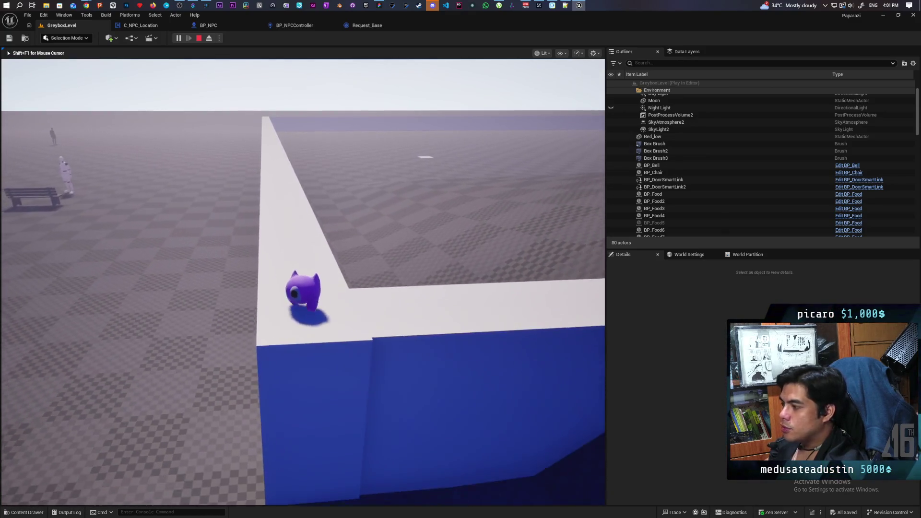
key(w)
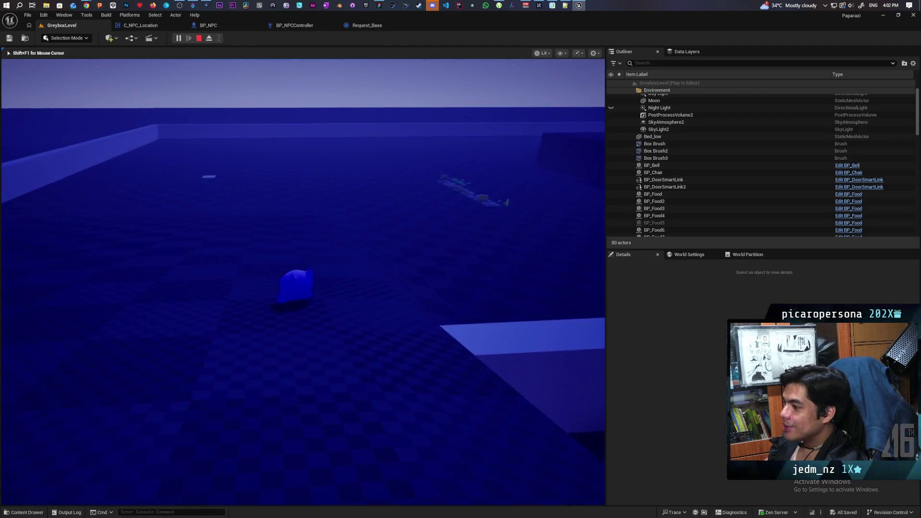
- Stop the play session and set play options to 4 players with Net Mode Play As Listen Server
key(Escape)
drag(443, 24, 555, 40)
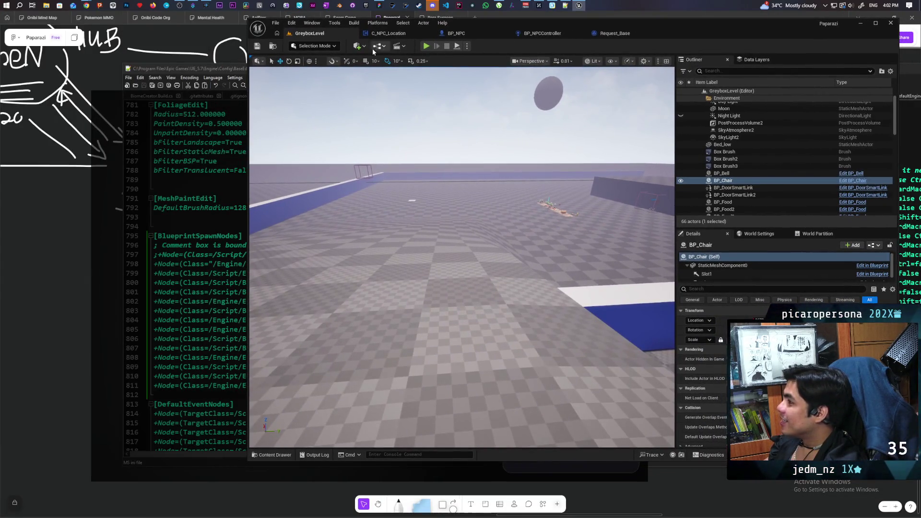
click(468, 47)
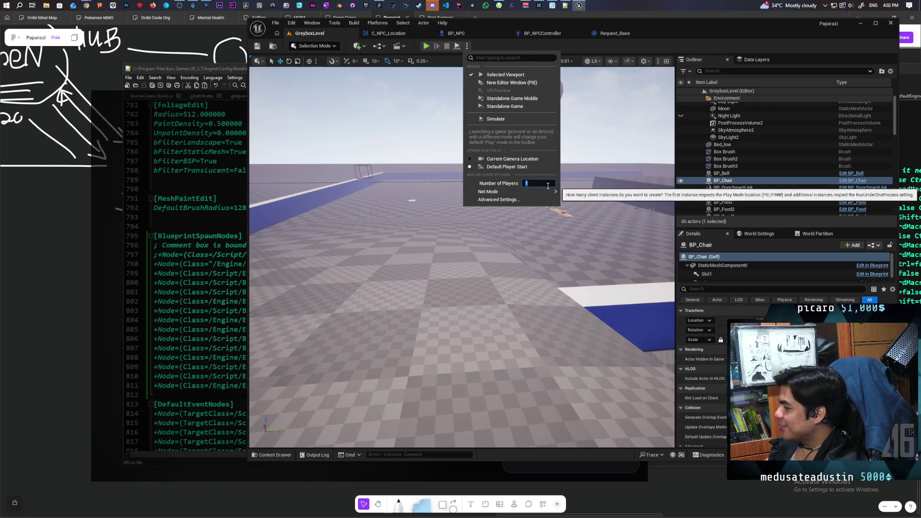
key(Return)
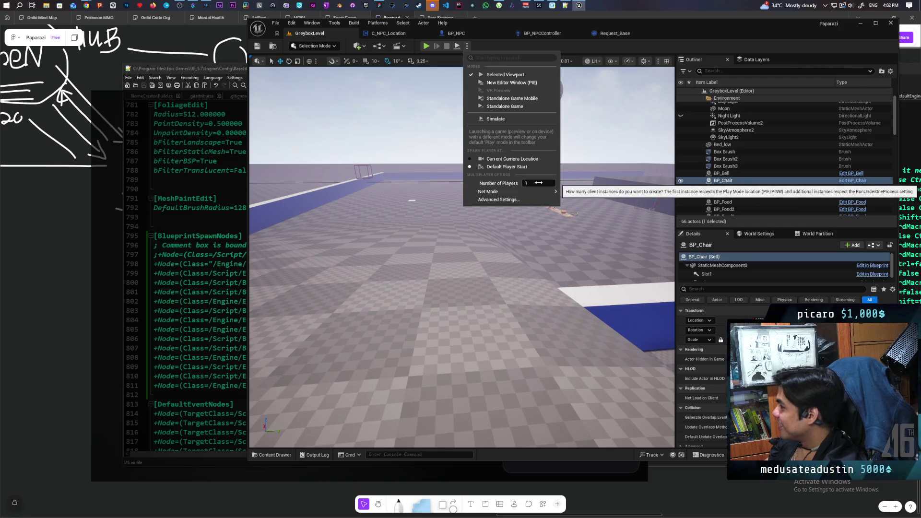
drag(539, 183, 547, 183)
mouse_move(549, 193)
click(582, 203)
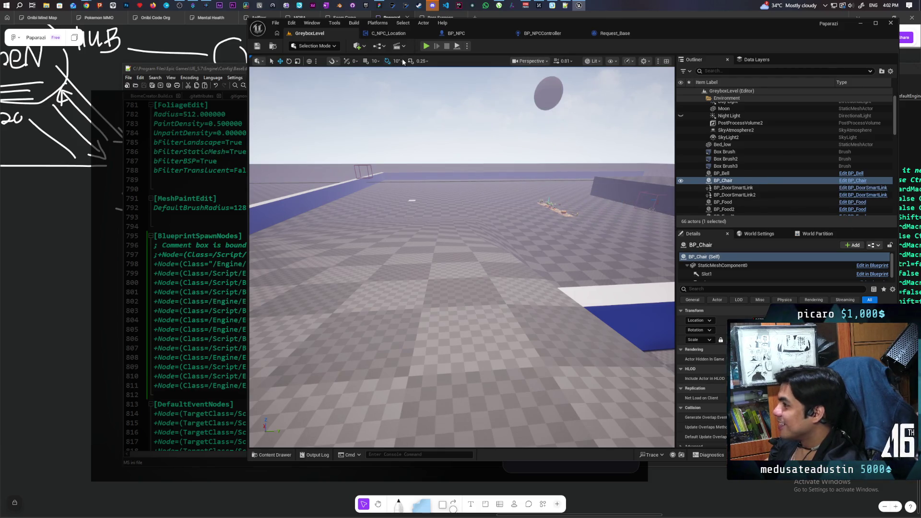
- Start the multiplayer play session and walk the player to the bell to start a request
click(426, 46)
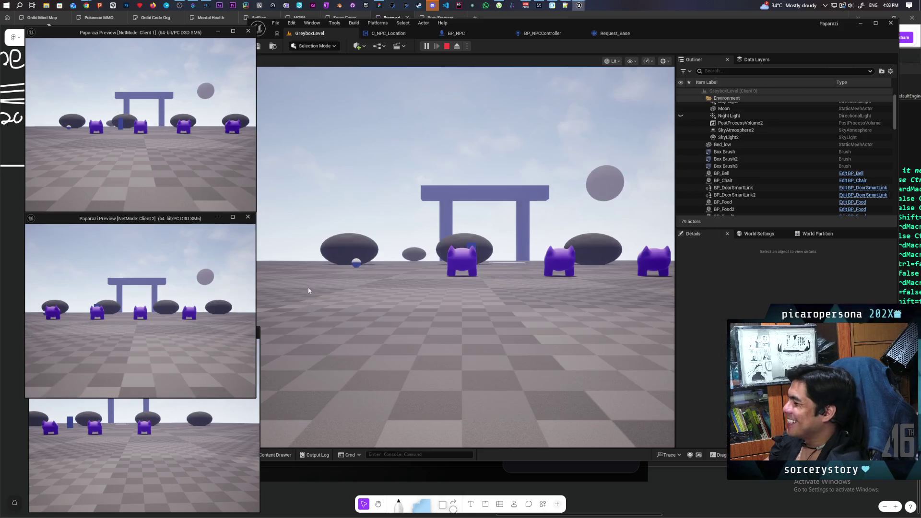
click(401, 391)
key(w)
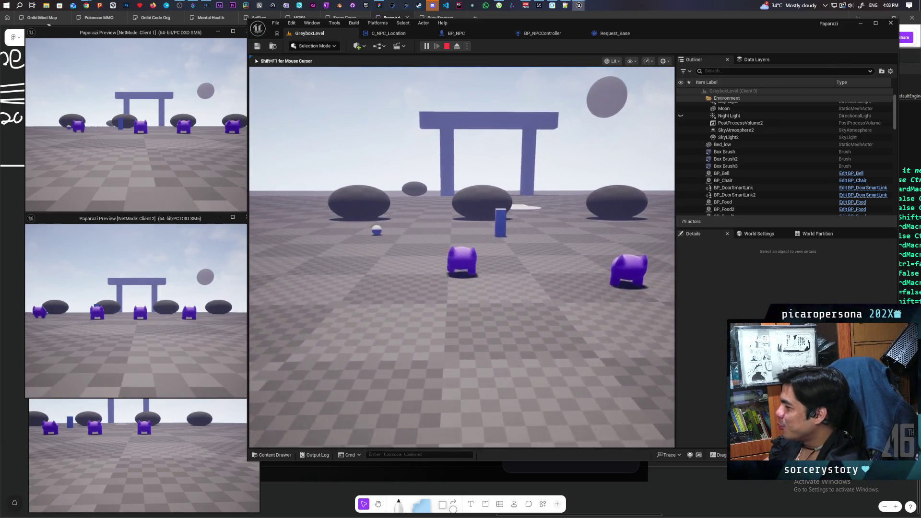
key(w)
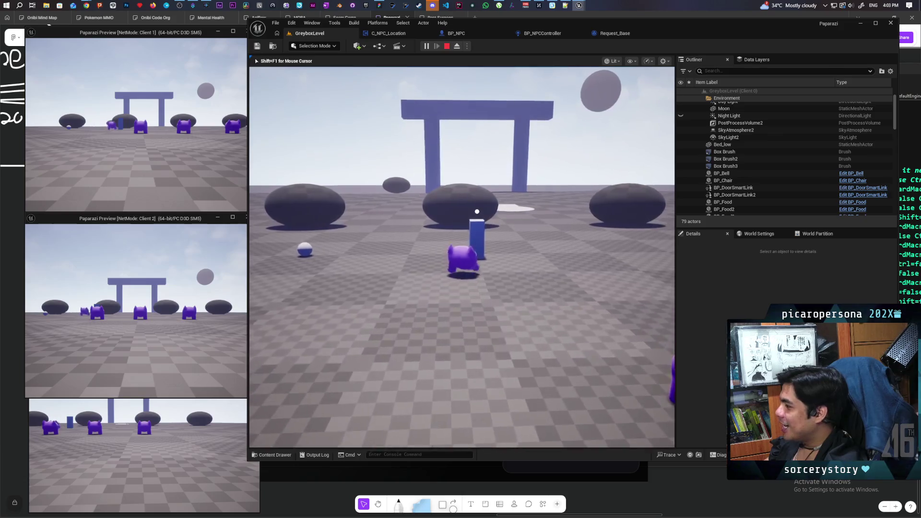
key(e)
key(s)
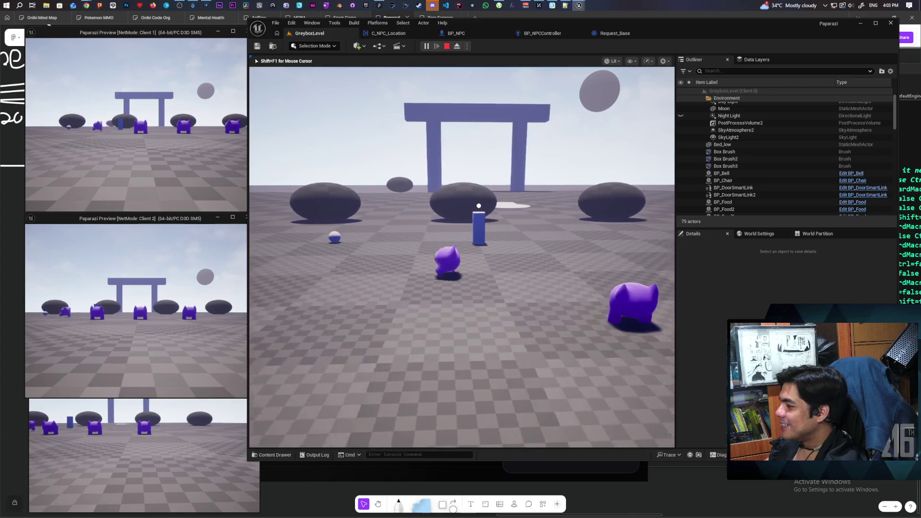
- Cycle through the Client 1 and Client 3 windows, then free the mouse and bring Client 2 forward
key(alt+Tab)
key(w)
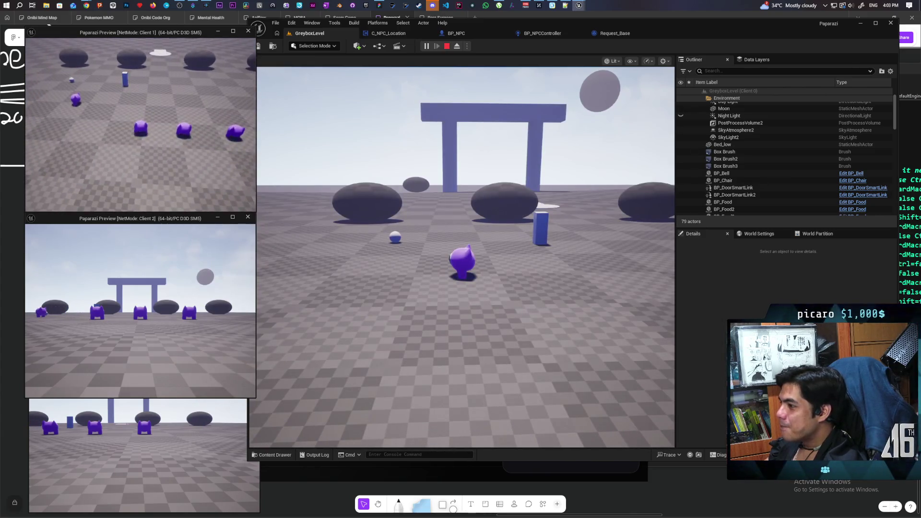
key(s)
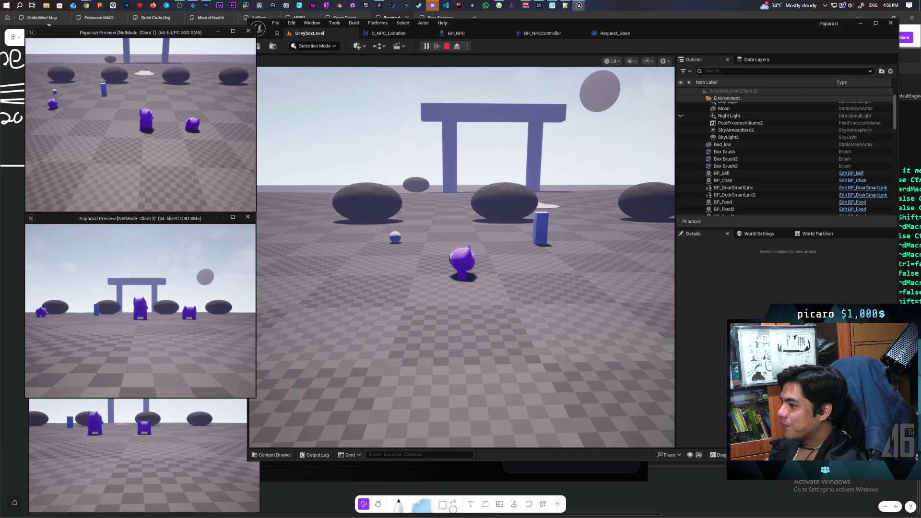
click(145, 453)
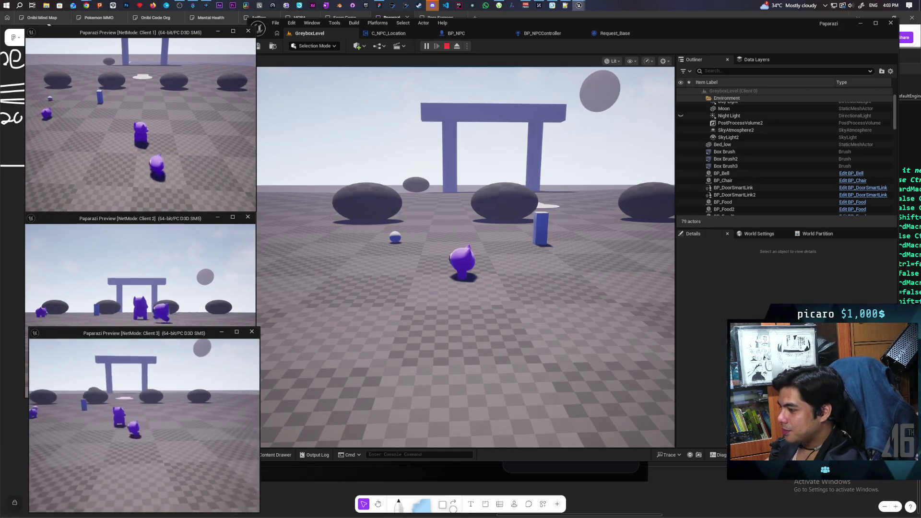
click(370, 322)
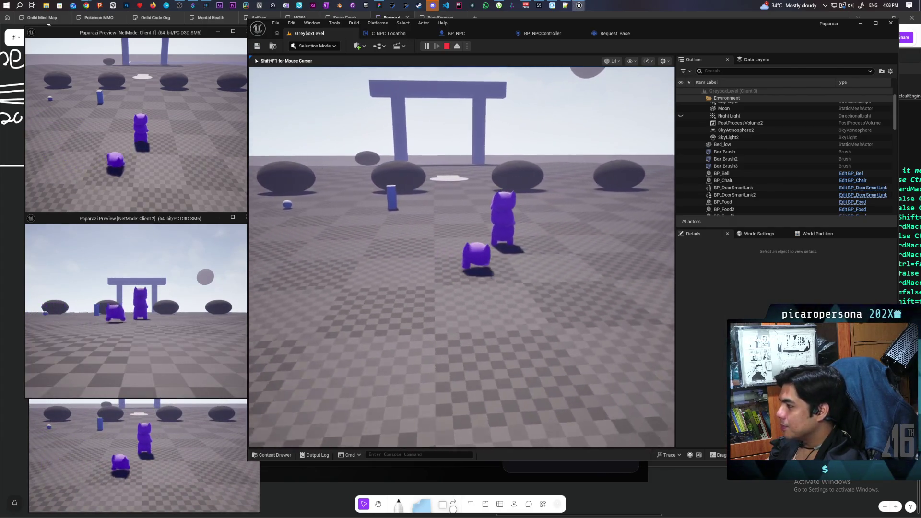
key(shift+F1)
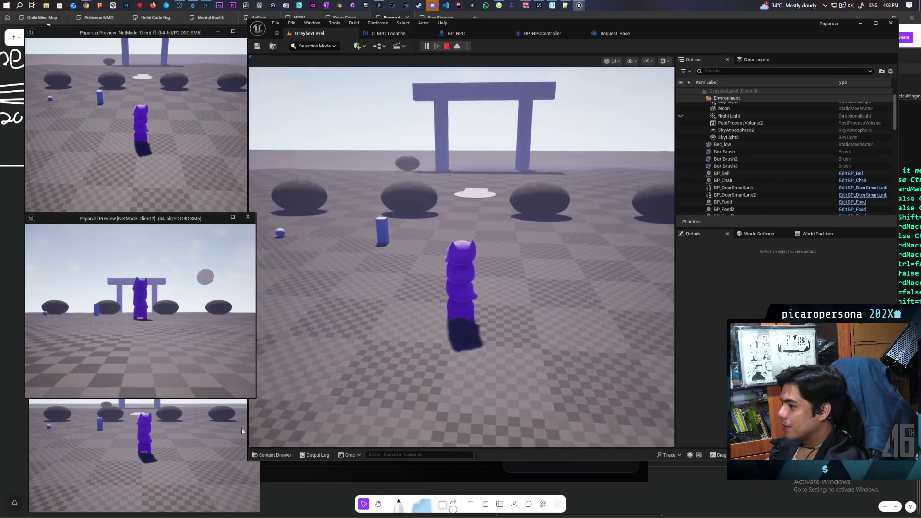
click(139, 312)
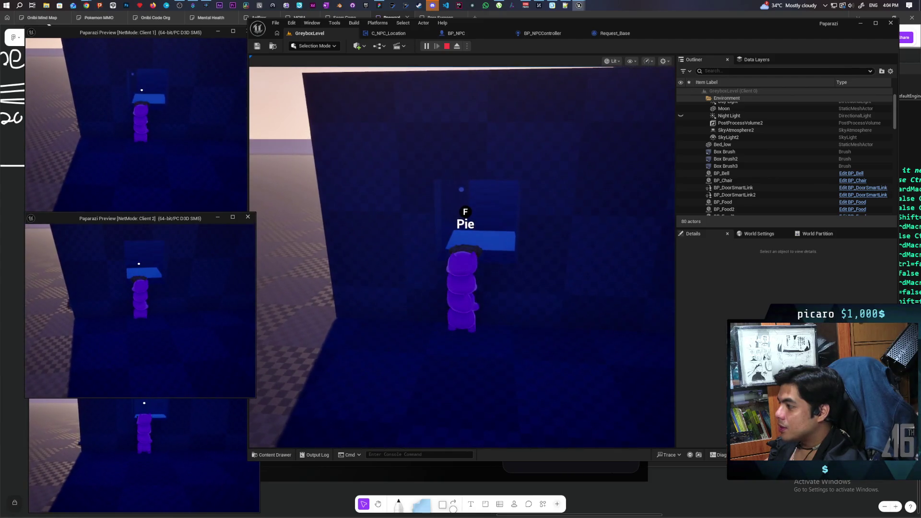
- Carry the pie to the round table's food plate, then back away toward the Ring Bell block
key(alt+Tab)
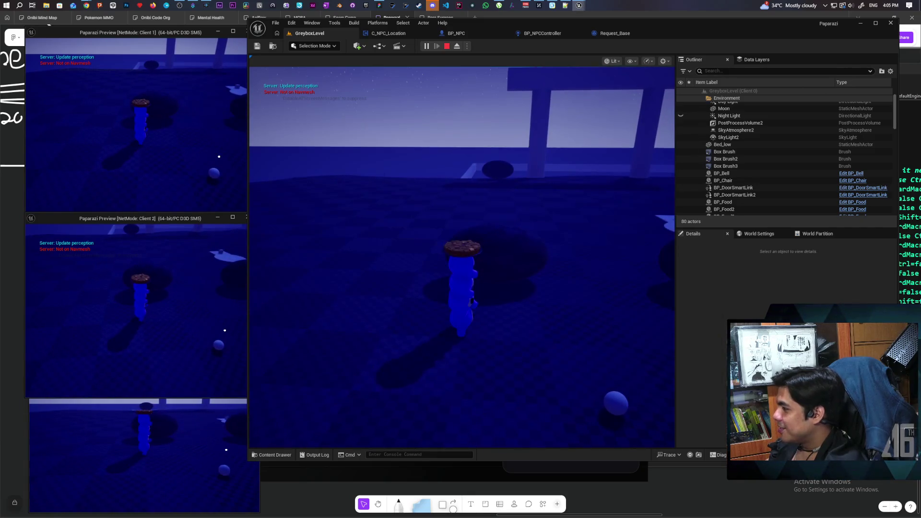
click(471, 302)
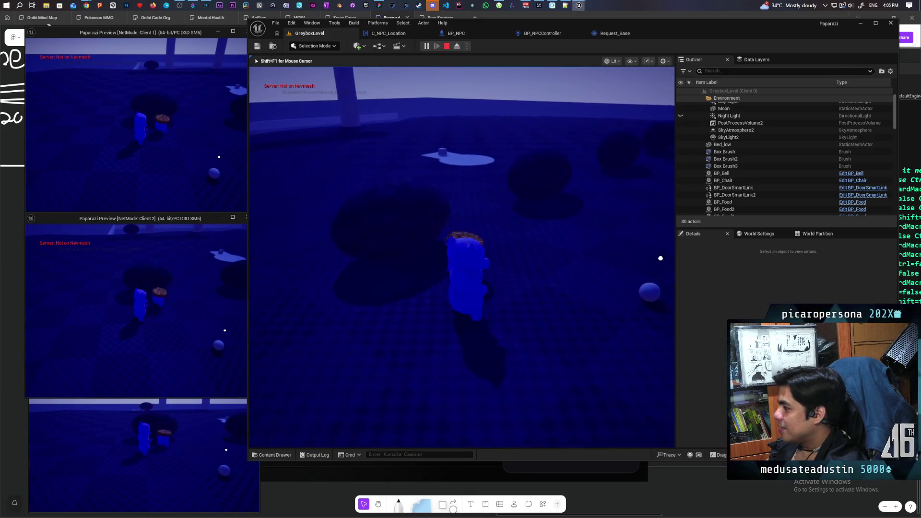
key(w)
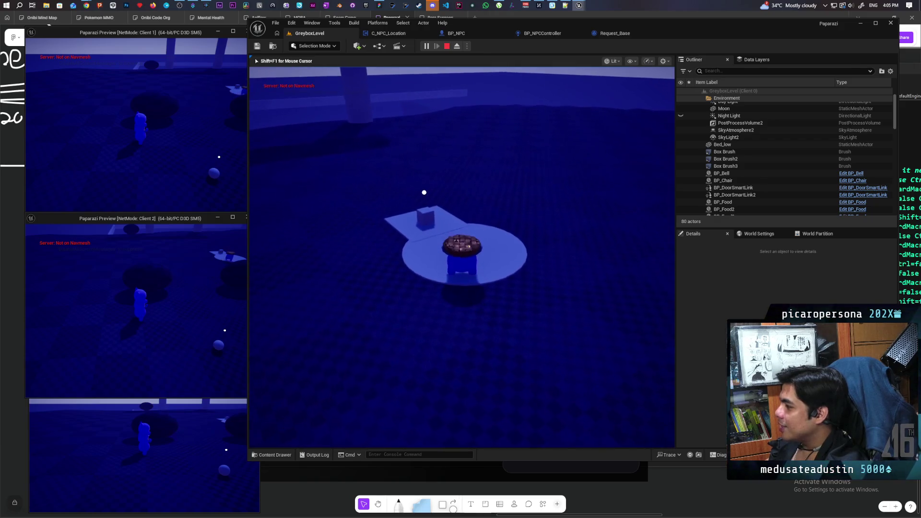
key(s)
key(s)
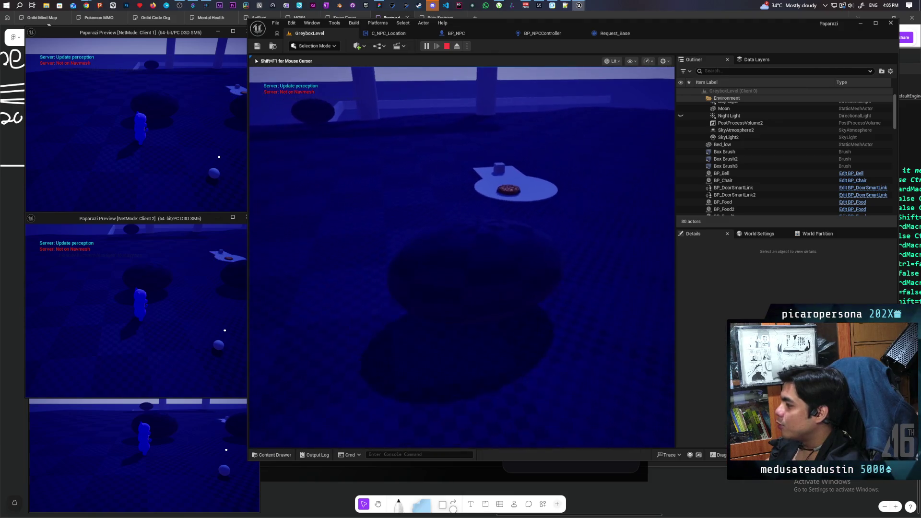
key(s)
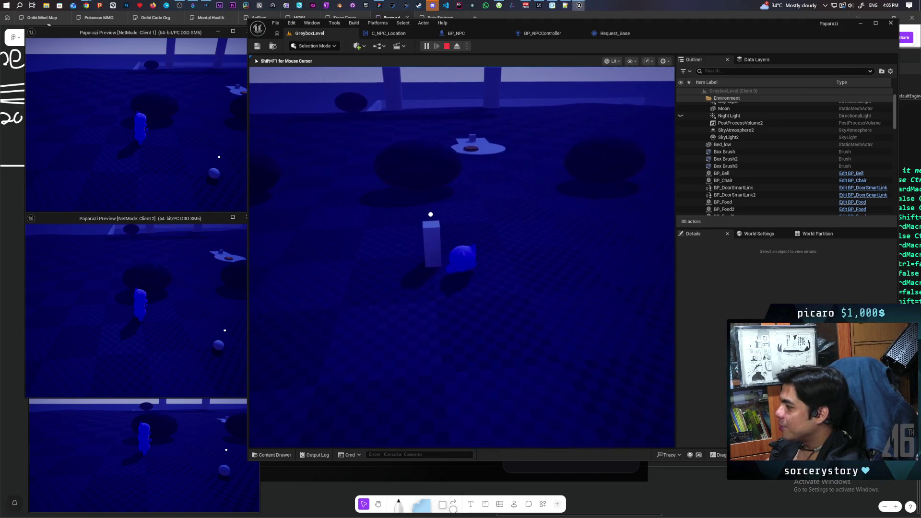
- Look around the table, pillar and wall corner to locate the approaching NPC
key(a)
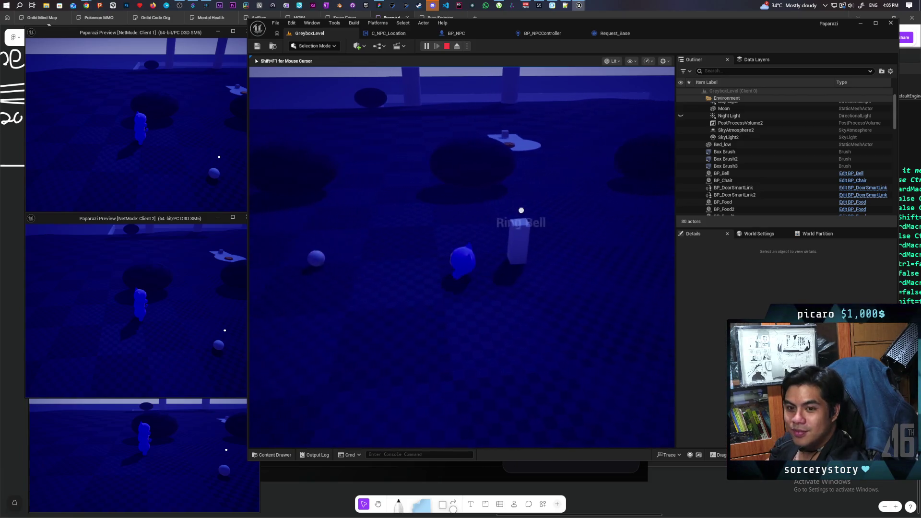
key(a)
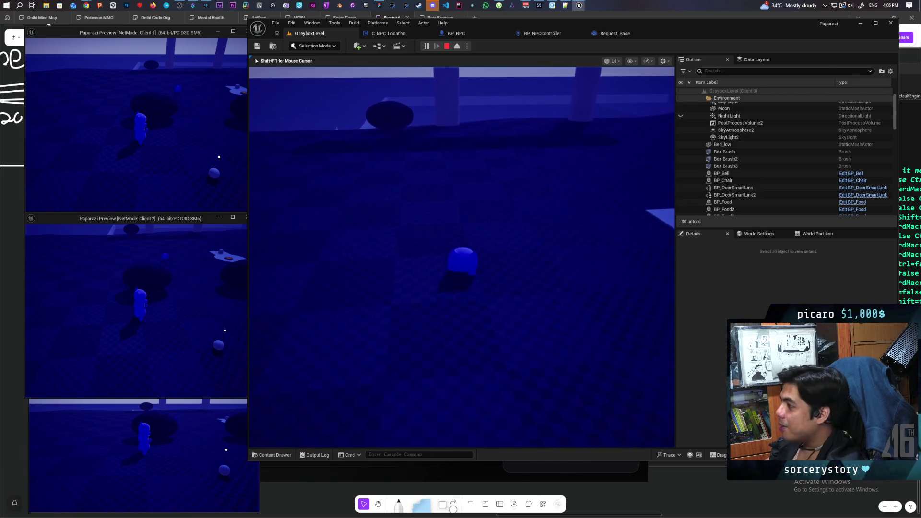
key(w)
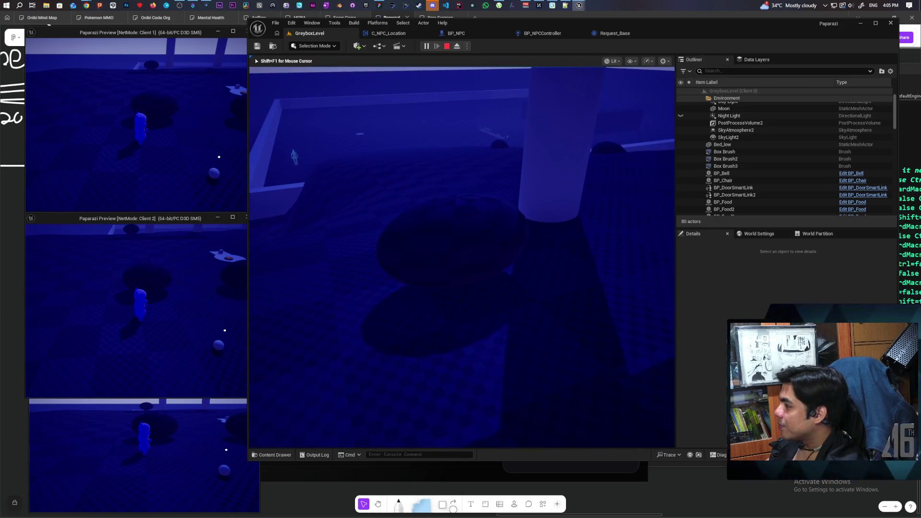
key(a)
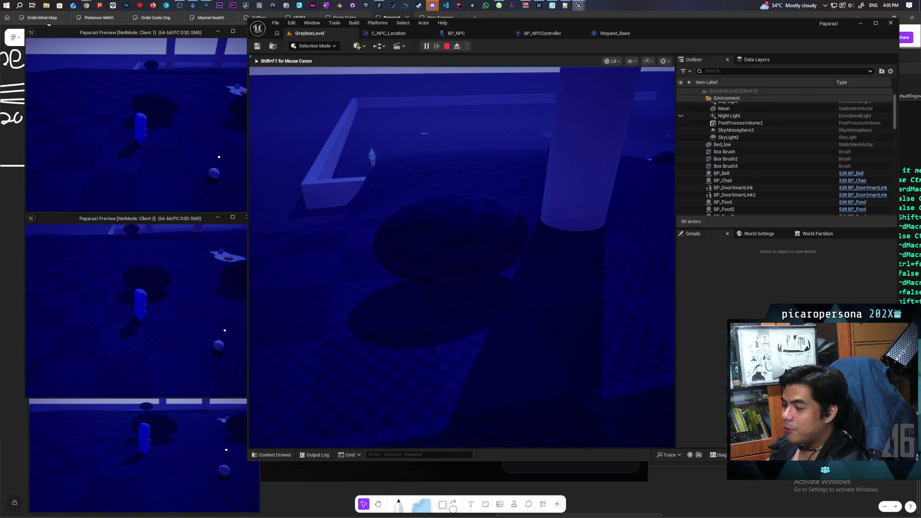
key(s)
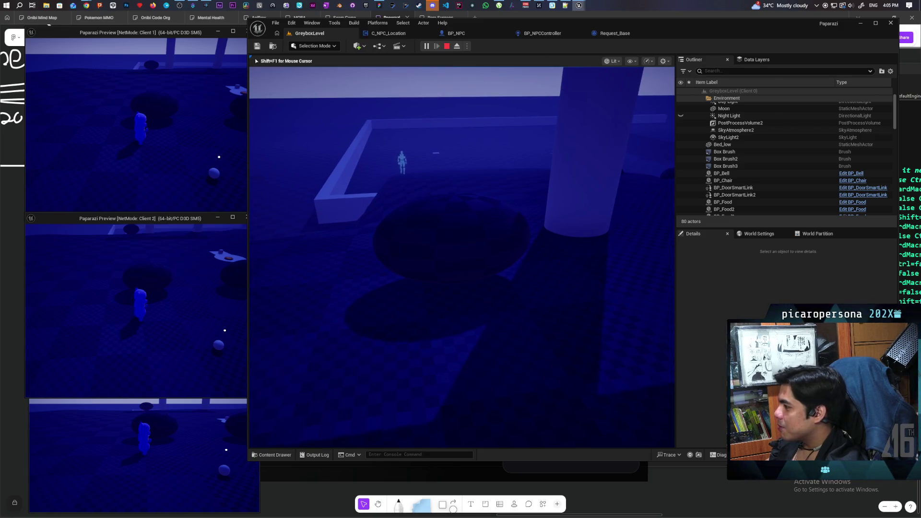
key(w)
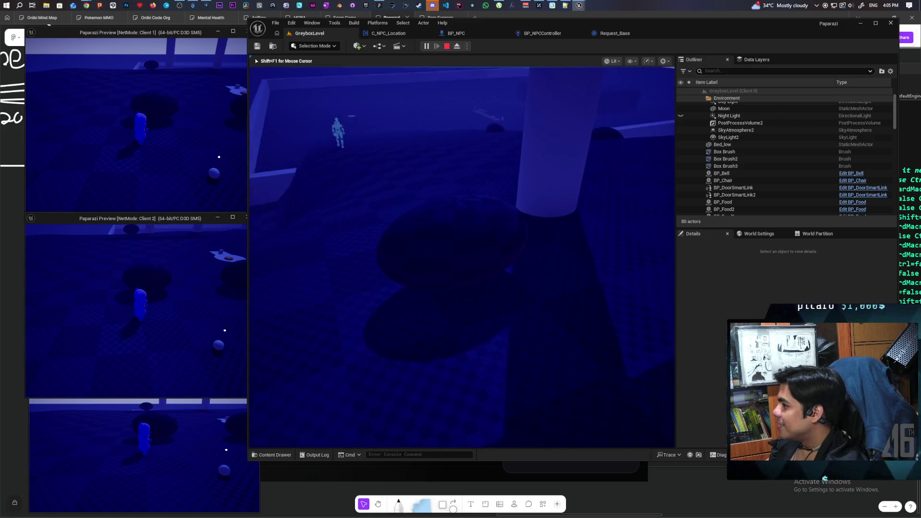
key(w)
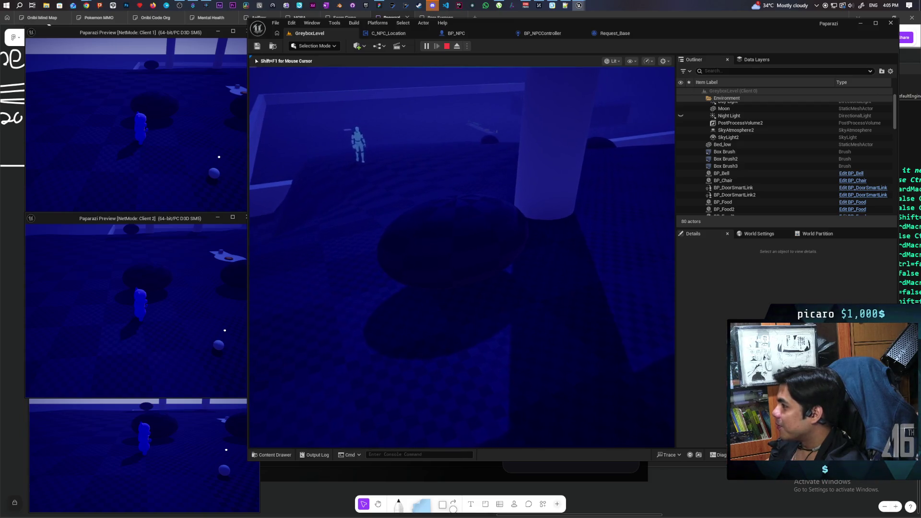
- Follow the NPC to the table until 'Server: Request Completed' appears
key(s)
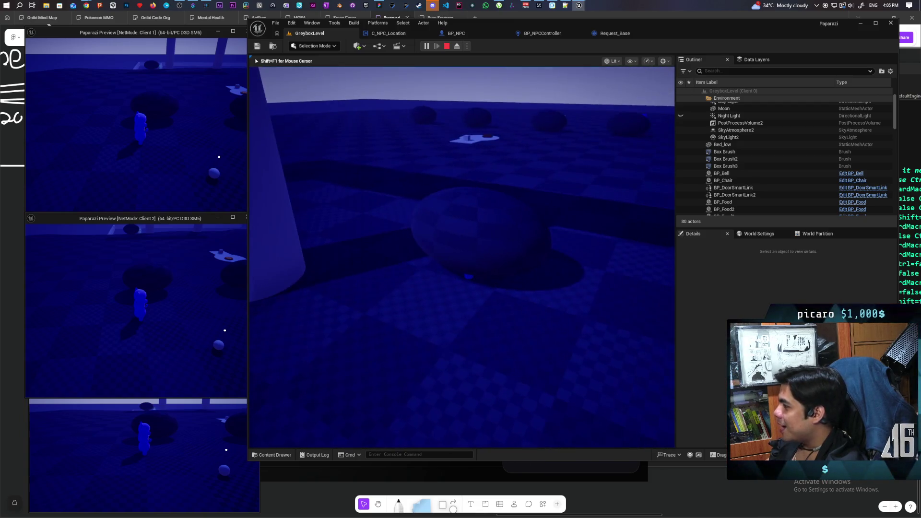
key(w)
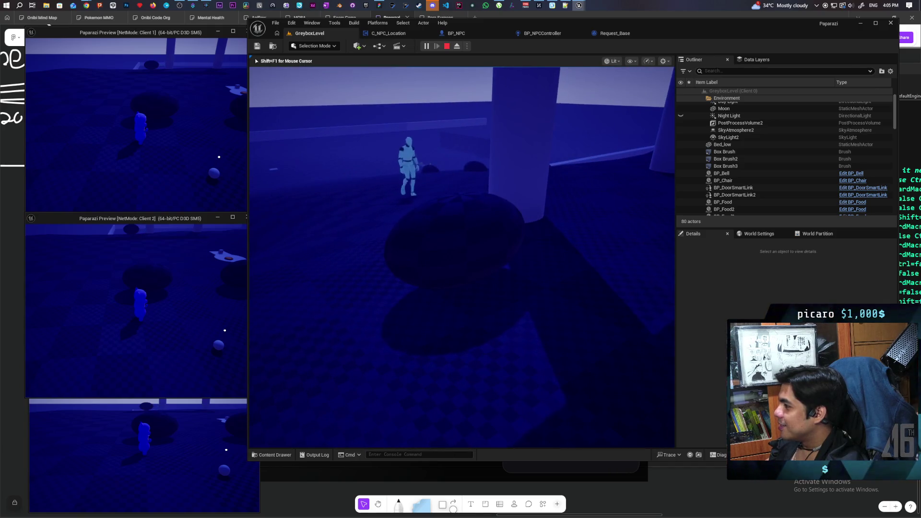
key(w)
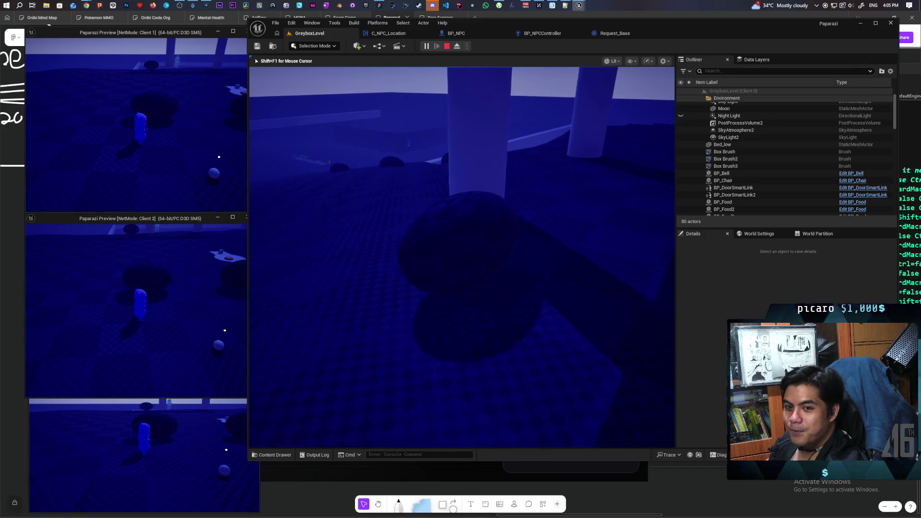
key(w)
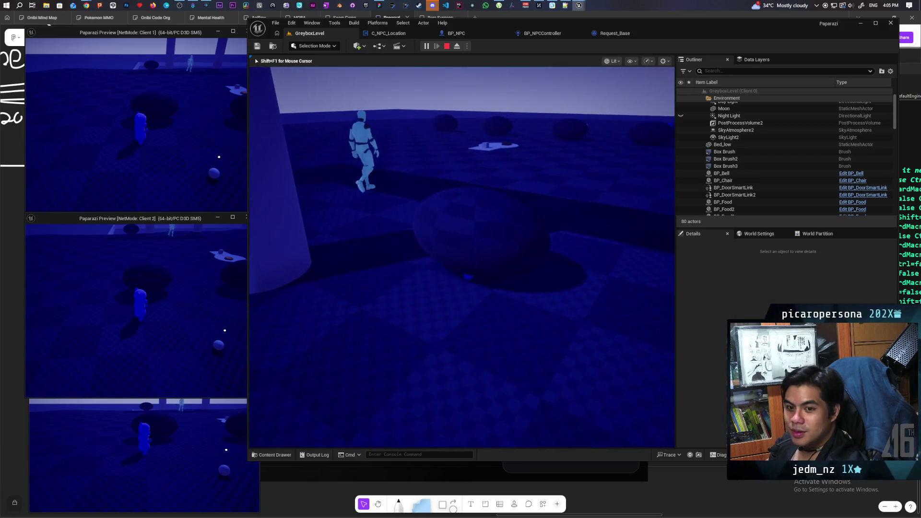
key(w)
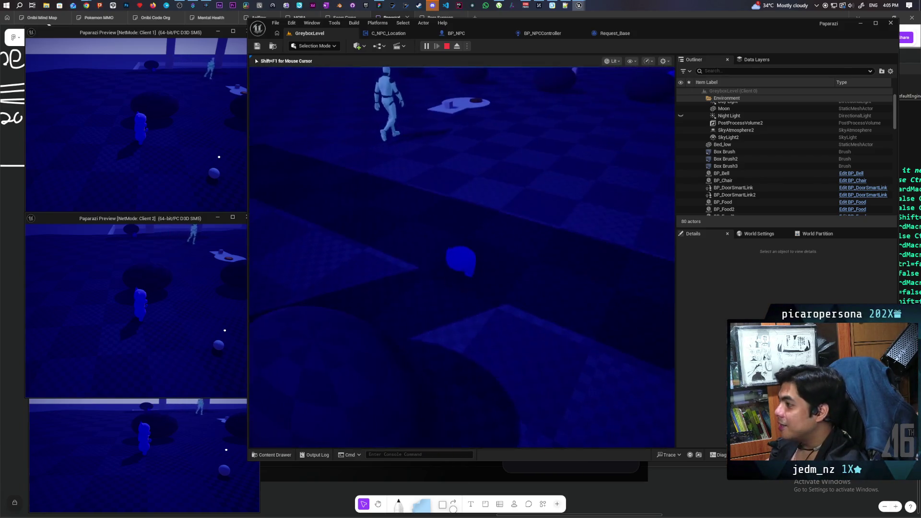
key(w)
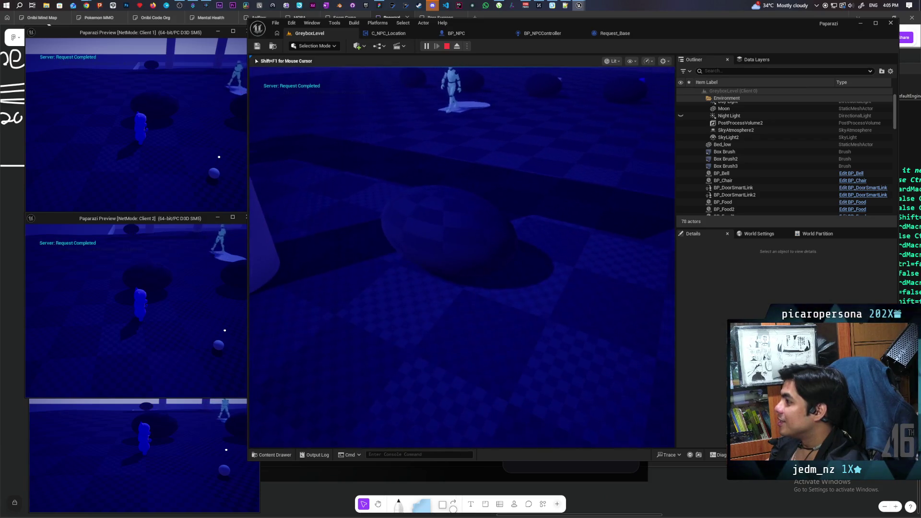
mouse_move(462, 257)
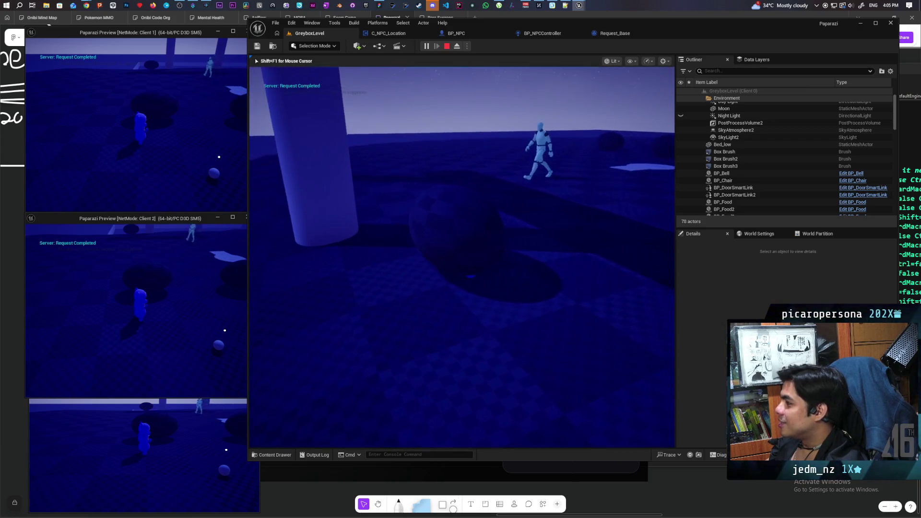
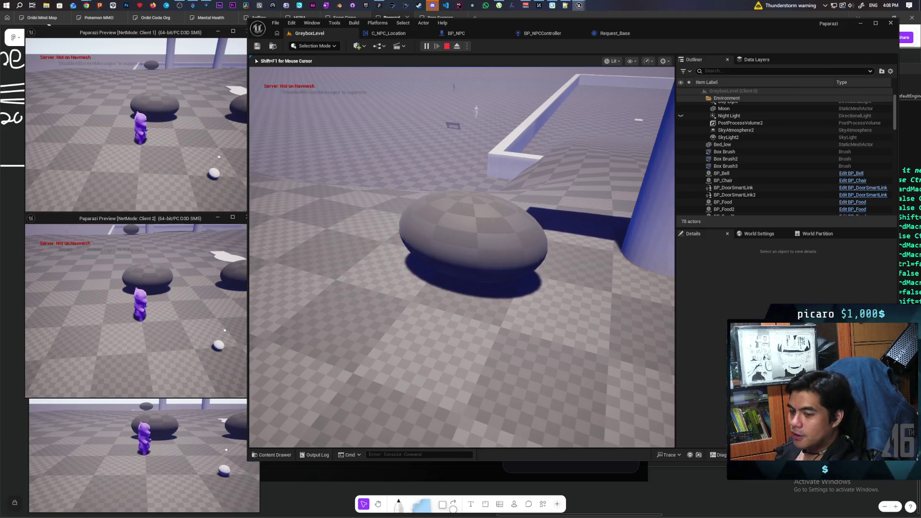
- Walk the player around the rock and up to the purple NPC creature, then back away
key(w)
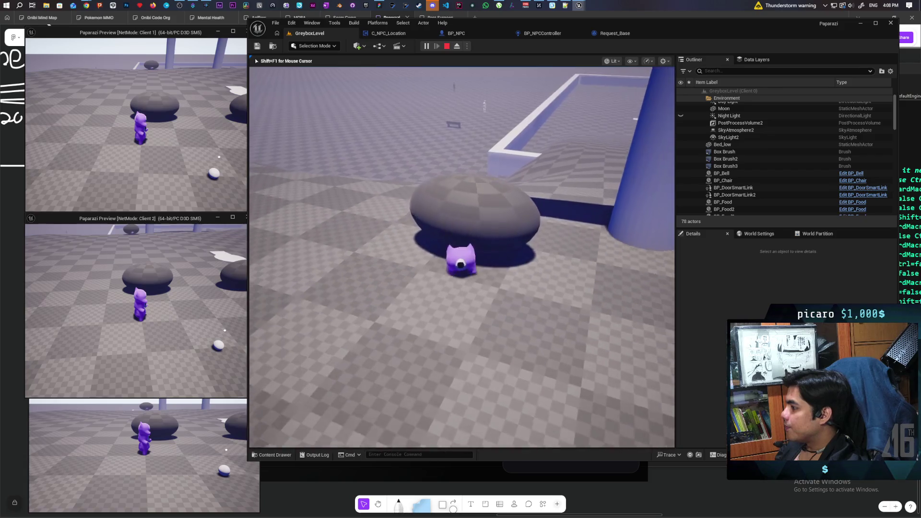
key(w)
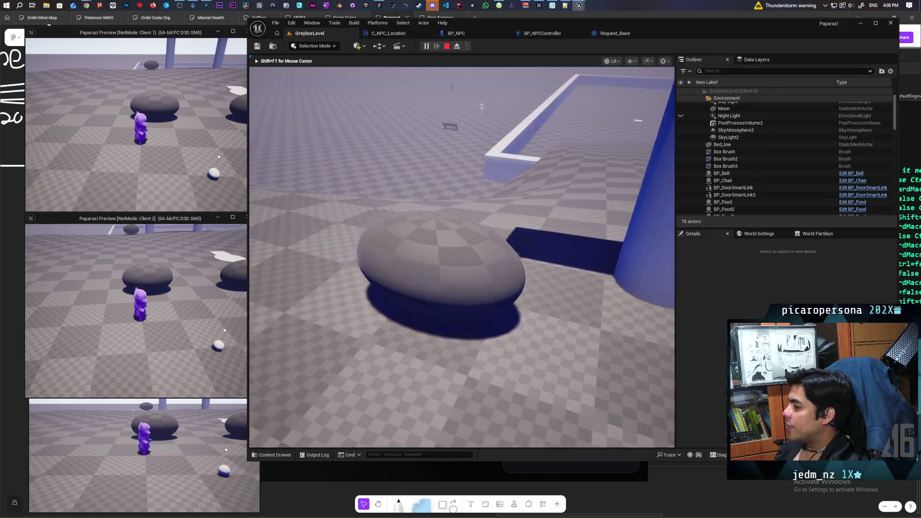
key(s)
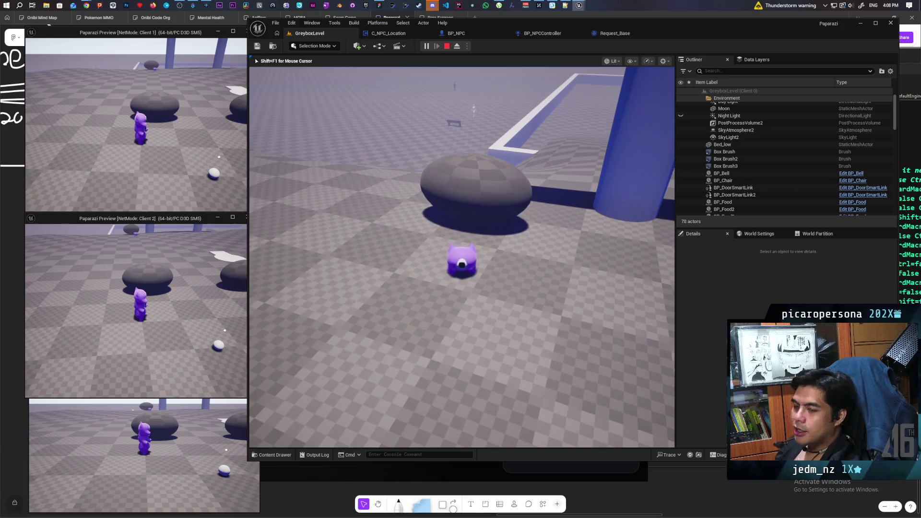
key(w)
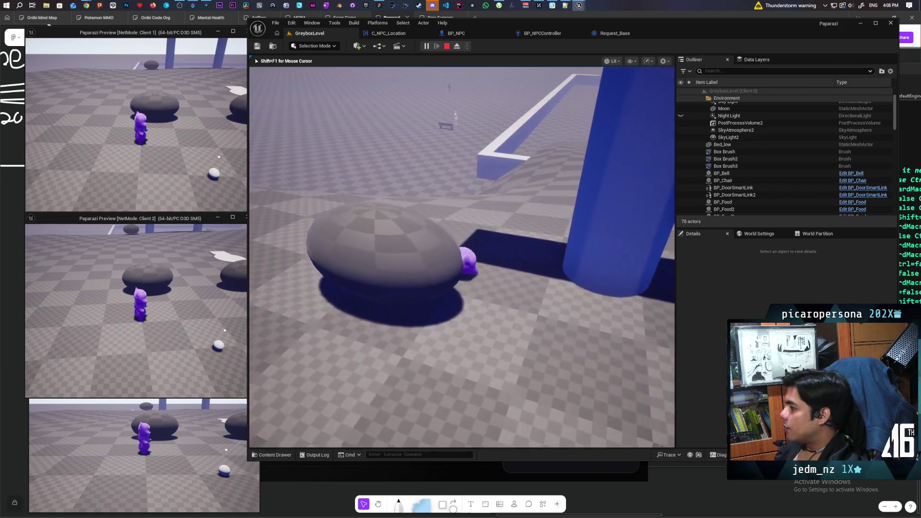
key(w)
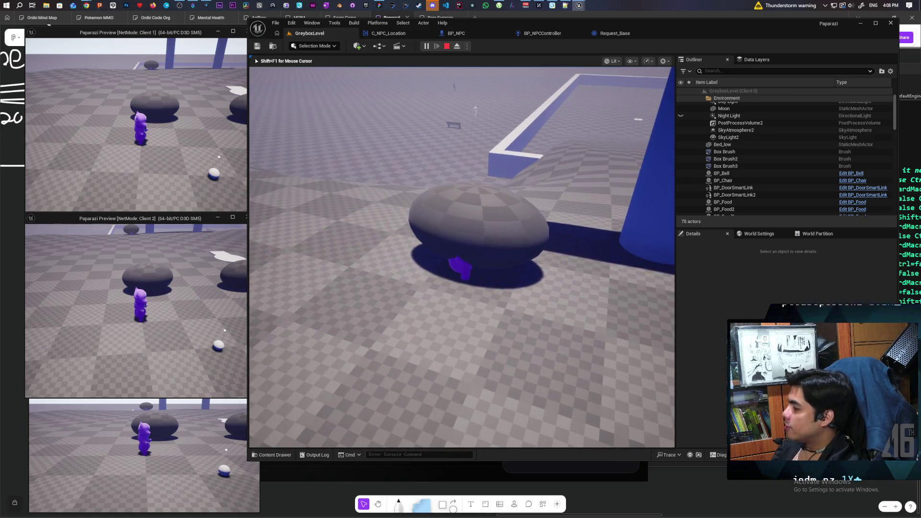
mouse_move(462, 257)
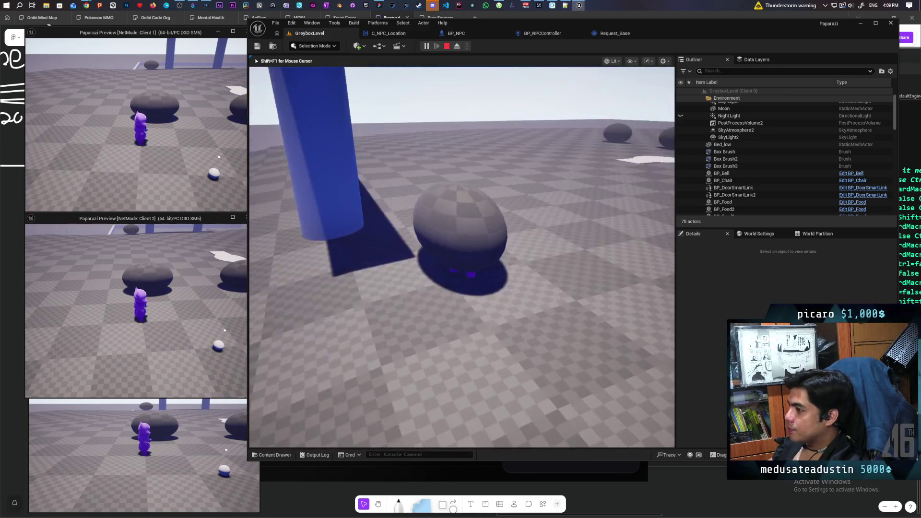
key(w)
key(w)
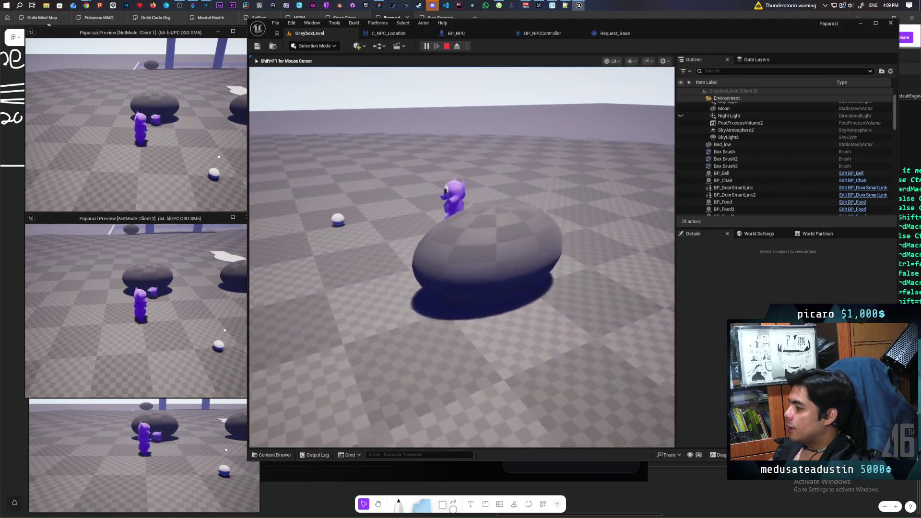
key(w)
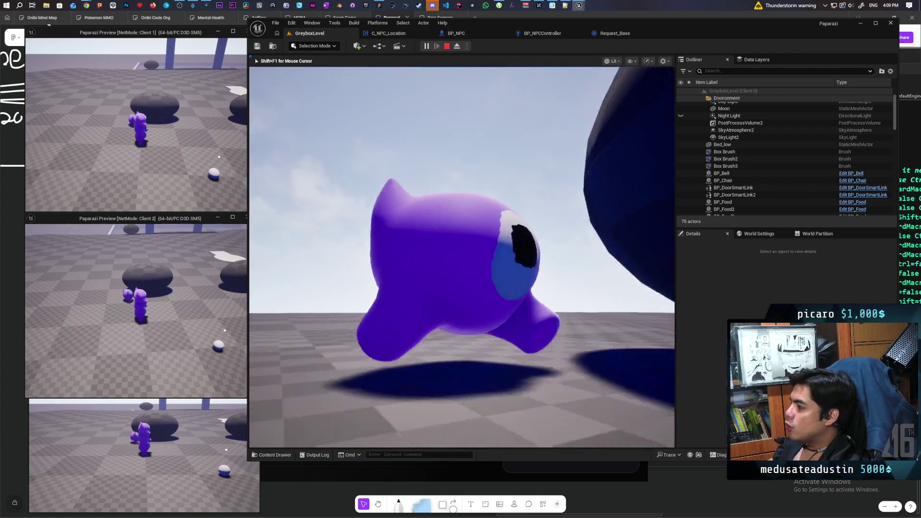
key(s)
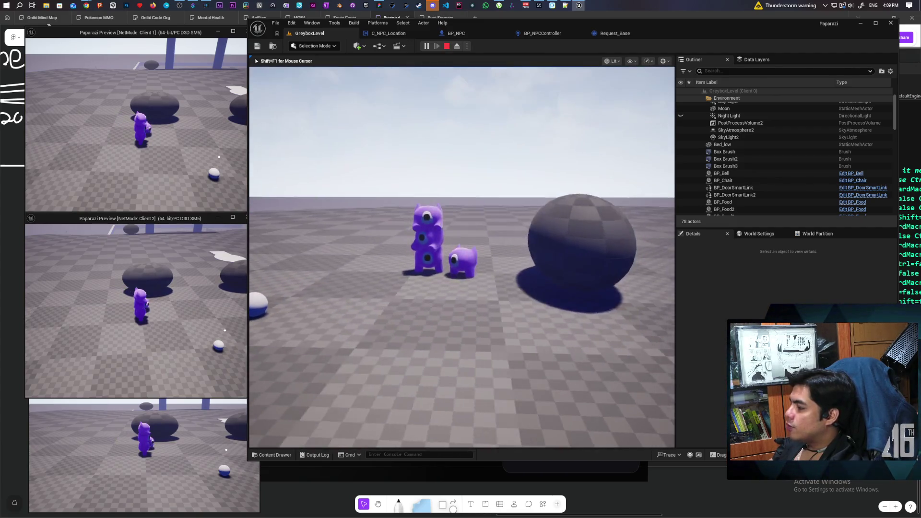
- Walk among the purple NPCs near the blue arch and rocks to watch their AI
key(w)
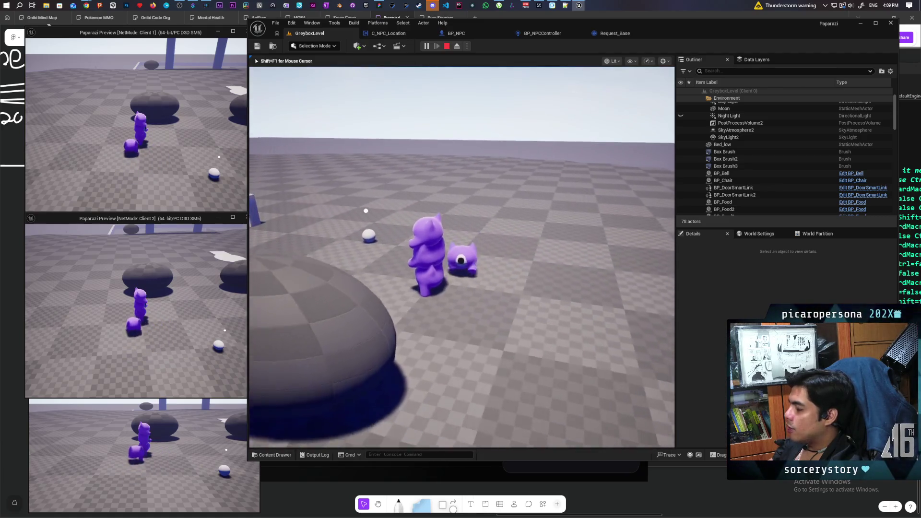
key(w)
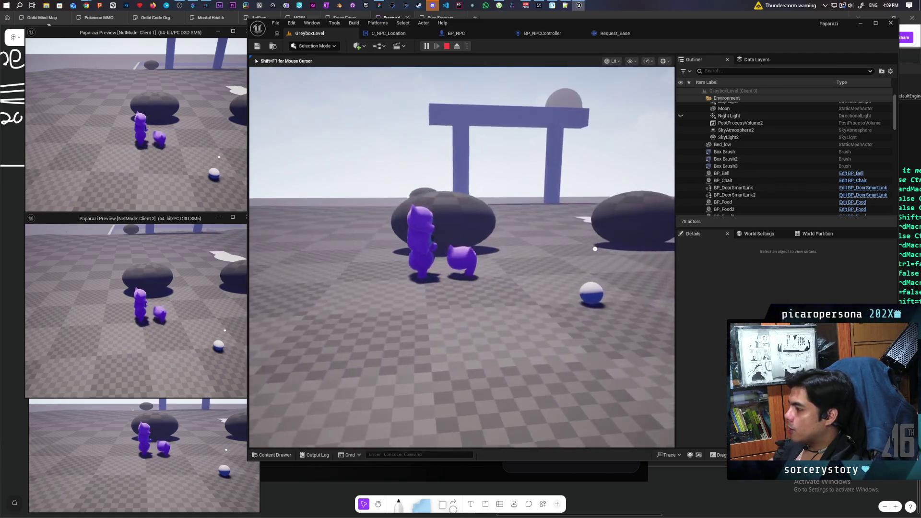
key(w)
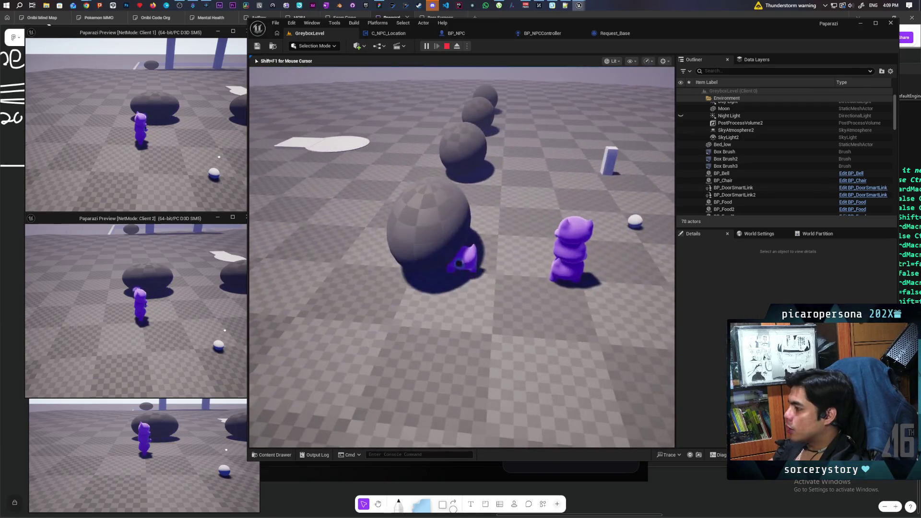
key(w)
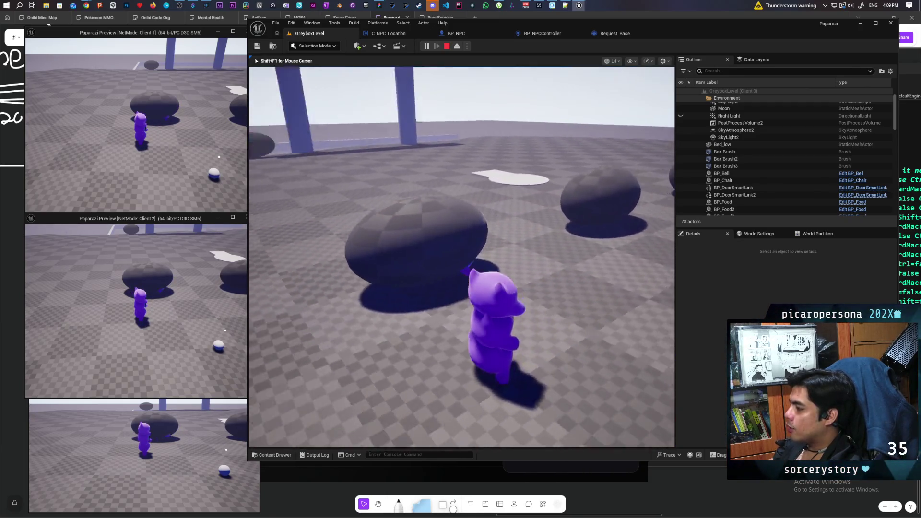
key(w)
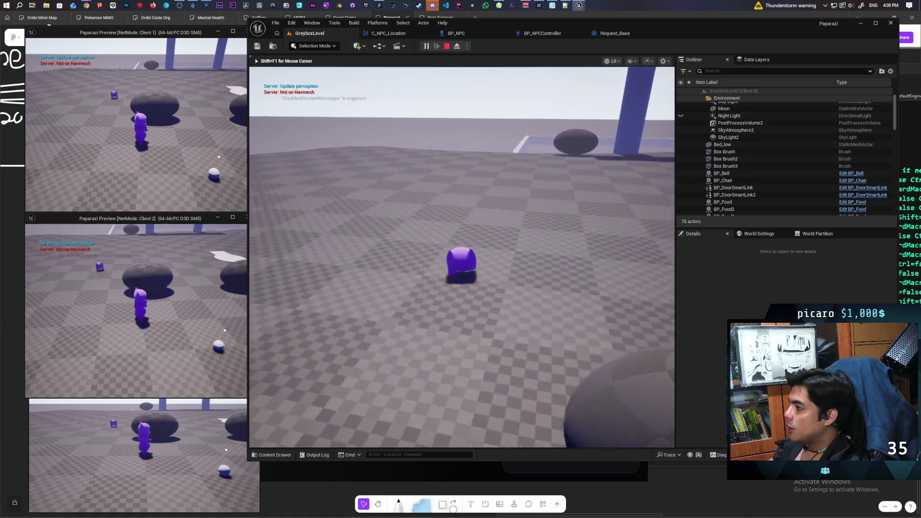
key(w)
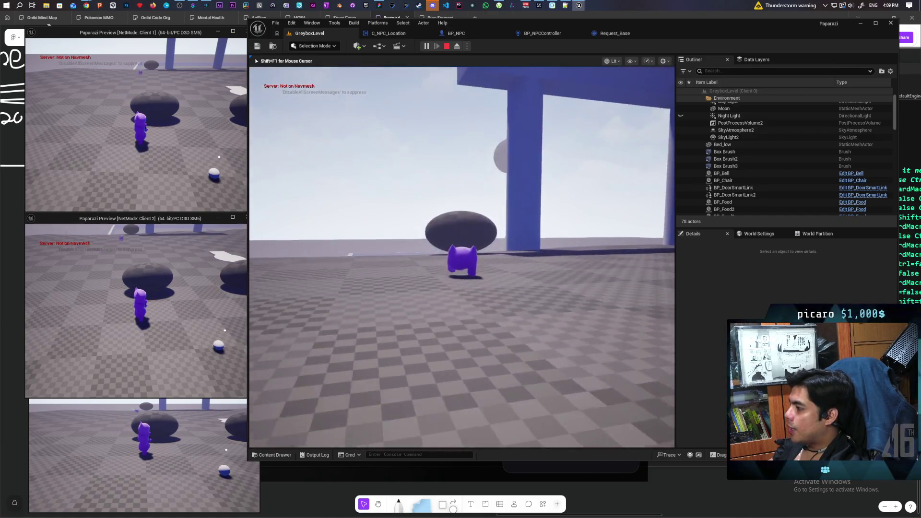
key(w)
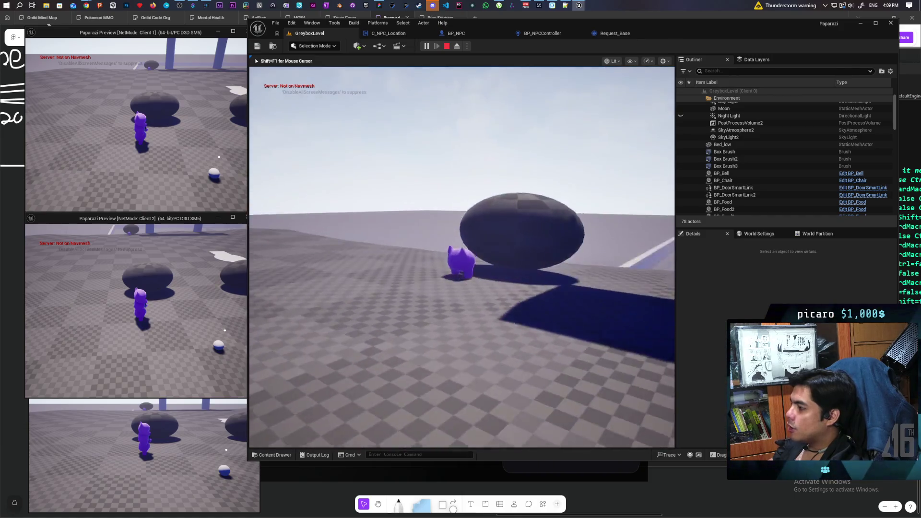
key(w)
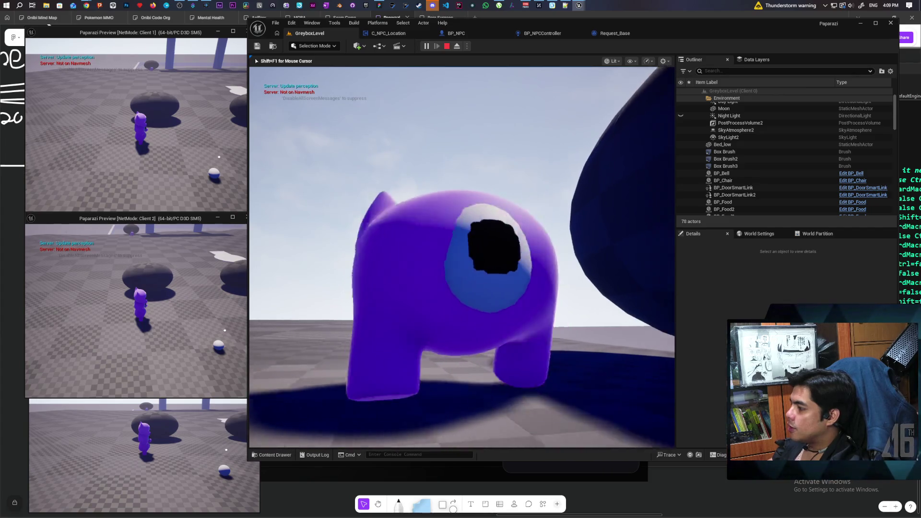
key(s)
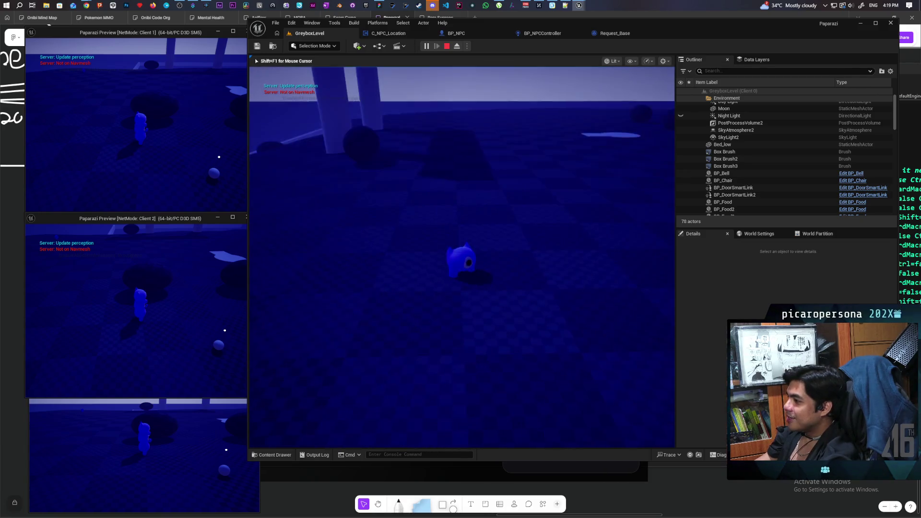
- Walk toward the pillar, free the mouse with Shift+F1, and stop the multiplayer test
key(w)
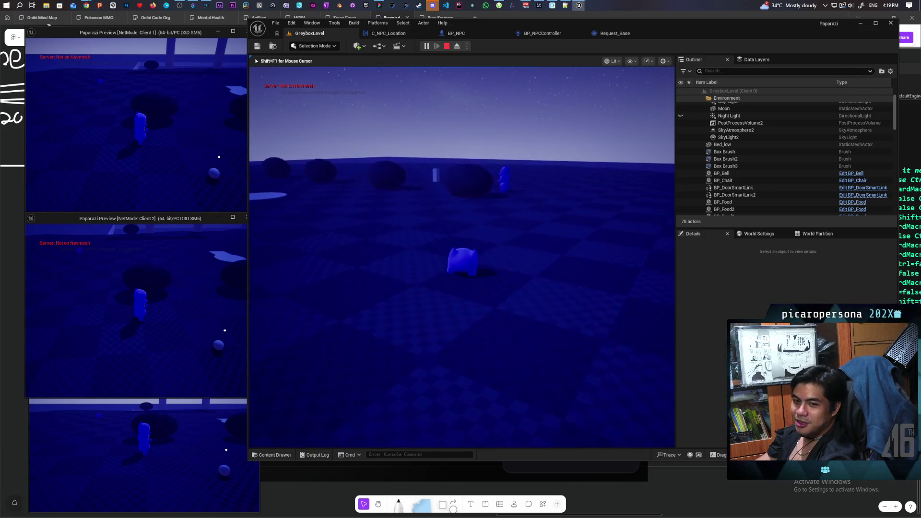
key(w)
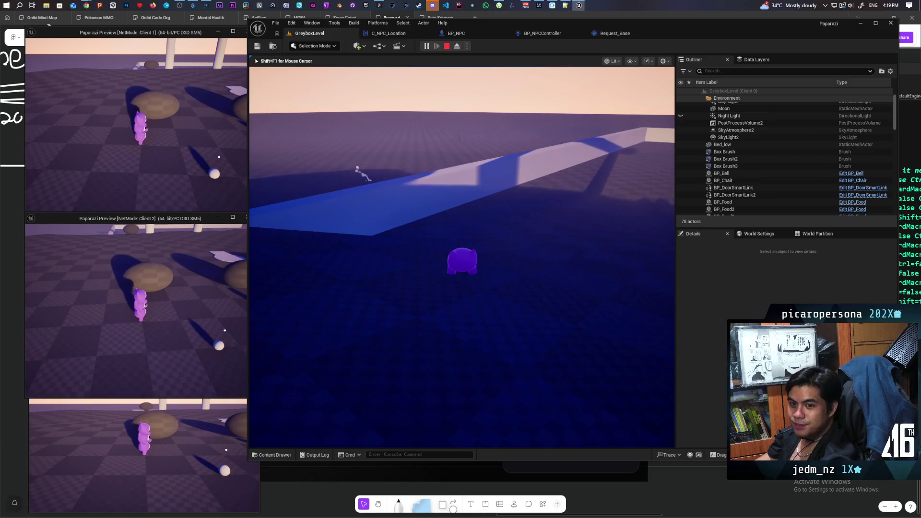
key(shift+F1)
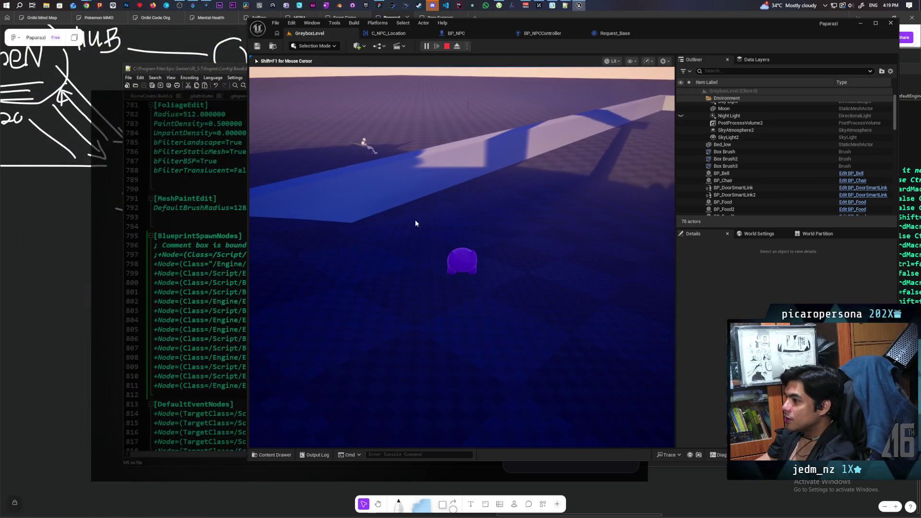
key(Escape)
- End the play session and fly the viewport camera down close to the NPCs on the floor
right_click(294, 176)
key(Escape)
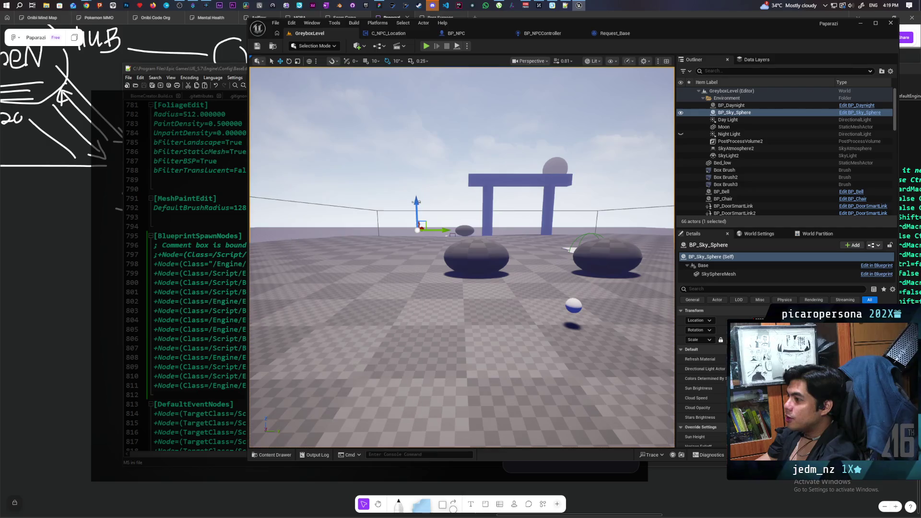
key(s)
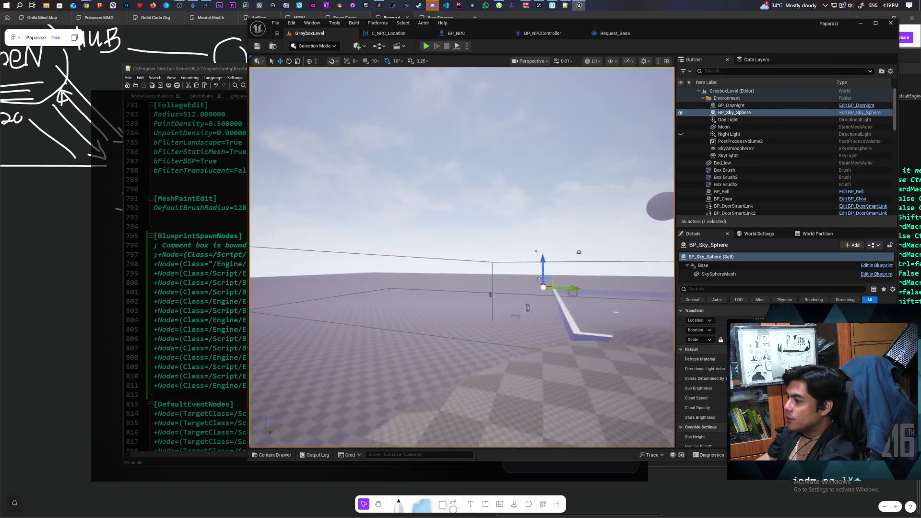
key(w)
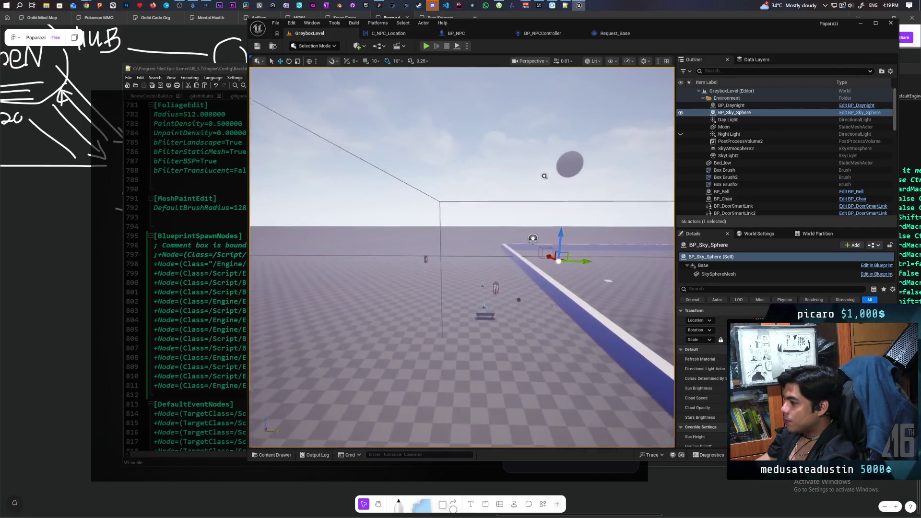
key(w)
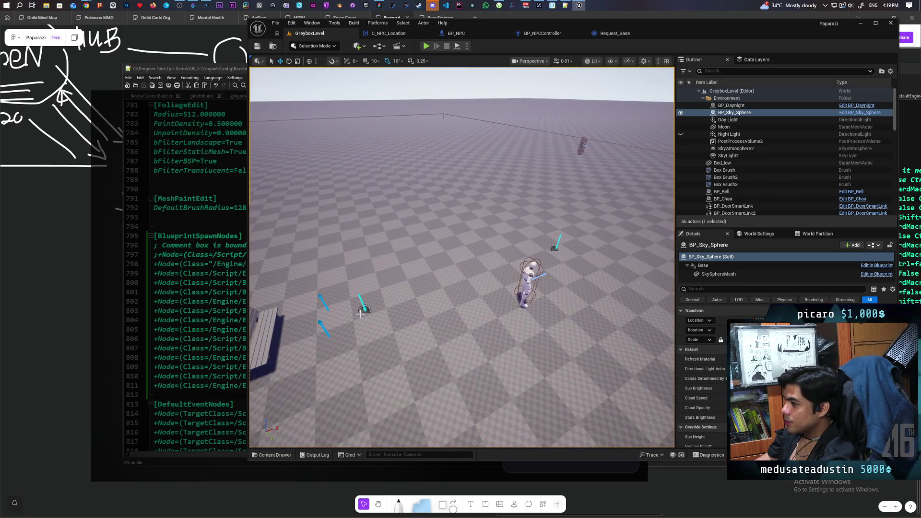
- Alt-drag BP_NPC2, BP_NPC_Location5 and BP_NPC_Location6 to create BP_NPC3, BP_NPC_Location7 and BP_NPC_Location8
click(365, 308)
ctrl+click(555, 248)
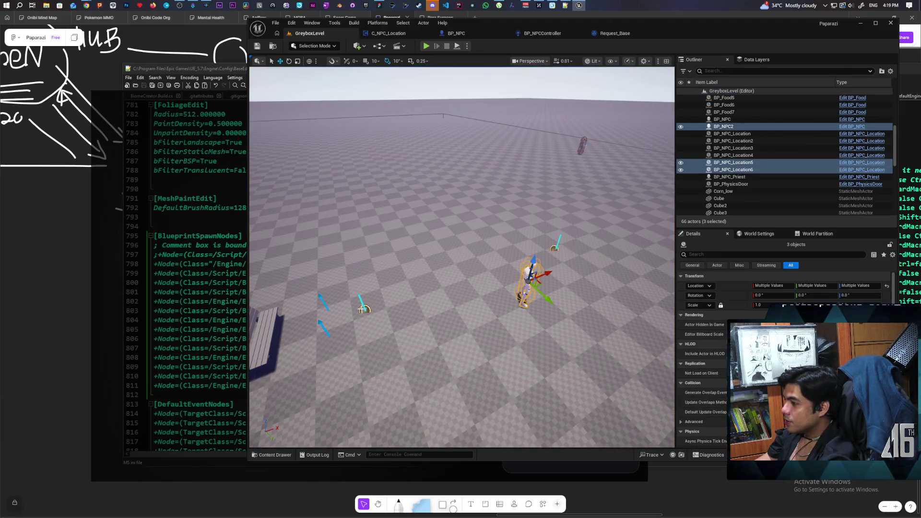
ctrl+click(553, 250)
click(555, 248)
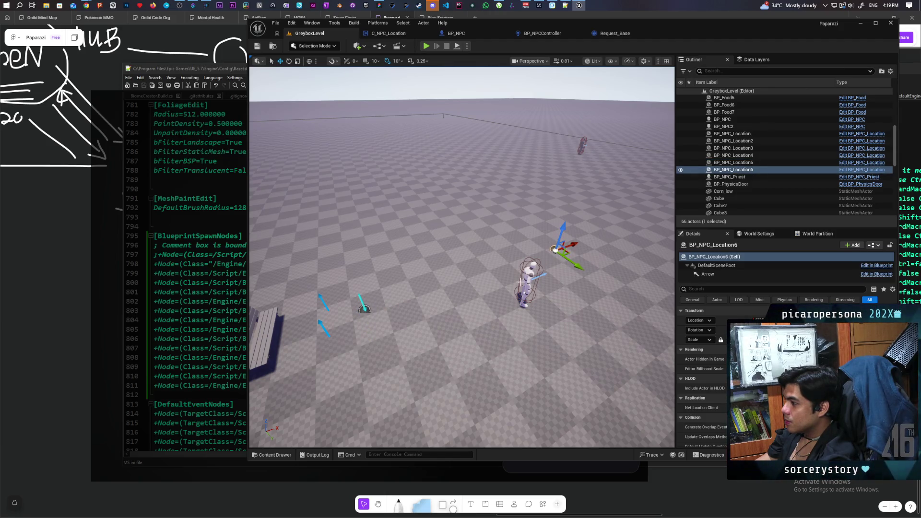
ctrl+click(533, 276)
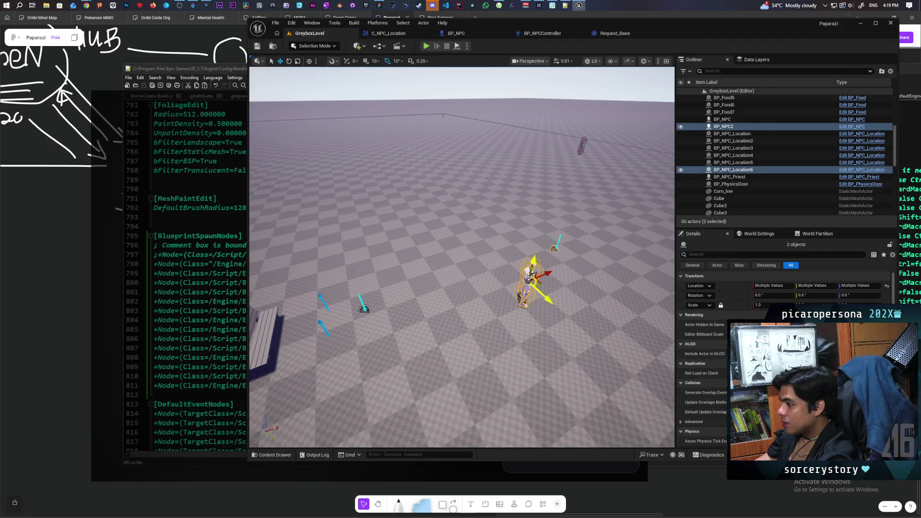
ctrl+click(365, 308)
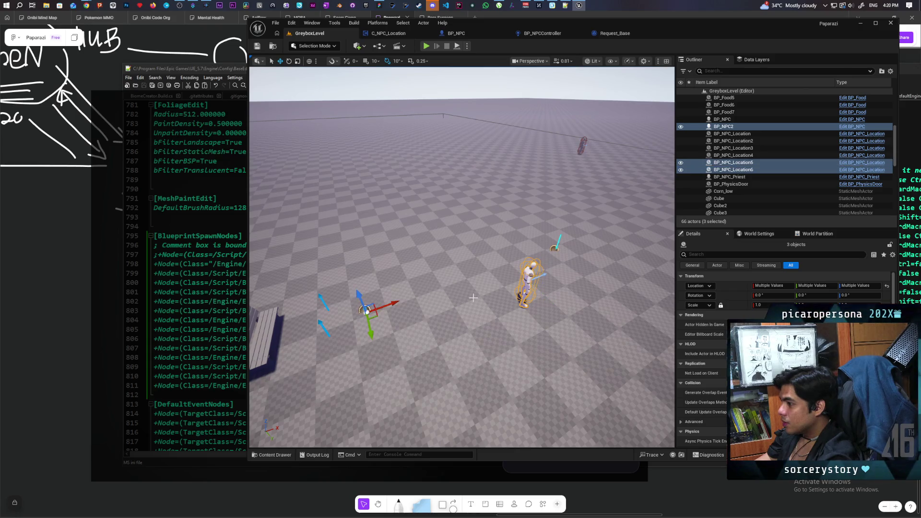
mouse_move(370, 331)
mouse_down()
mouse_move(350, 237)
mouse_move(294, 226)
mouse_up()
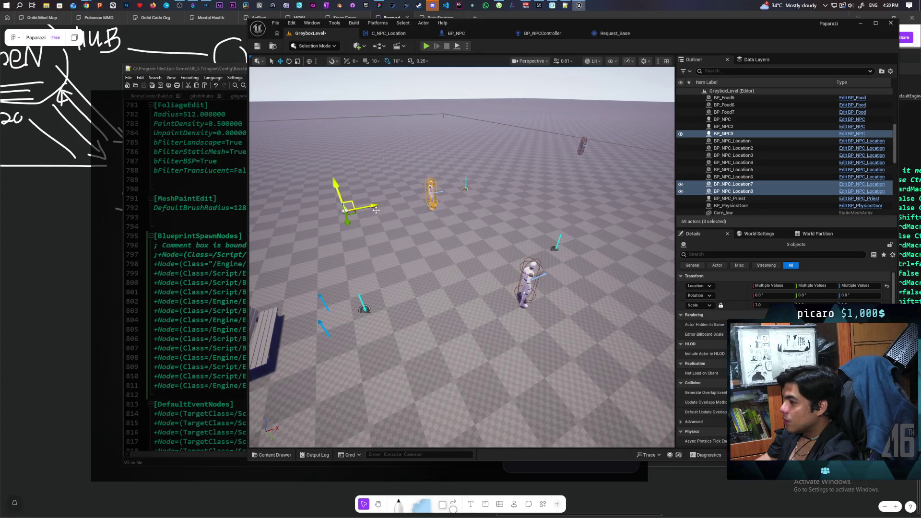
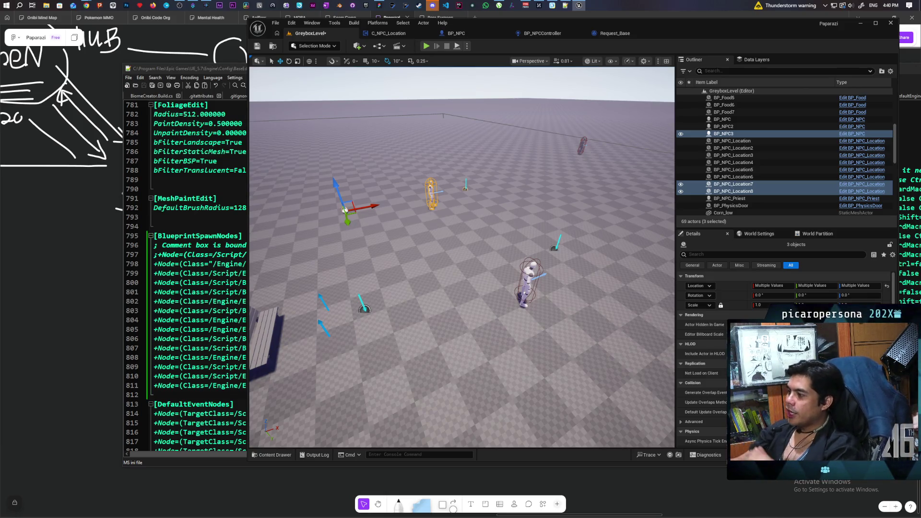
- Select the Landscape in the Outliner so its details replace the NPCs'
click(471, 268)
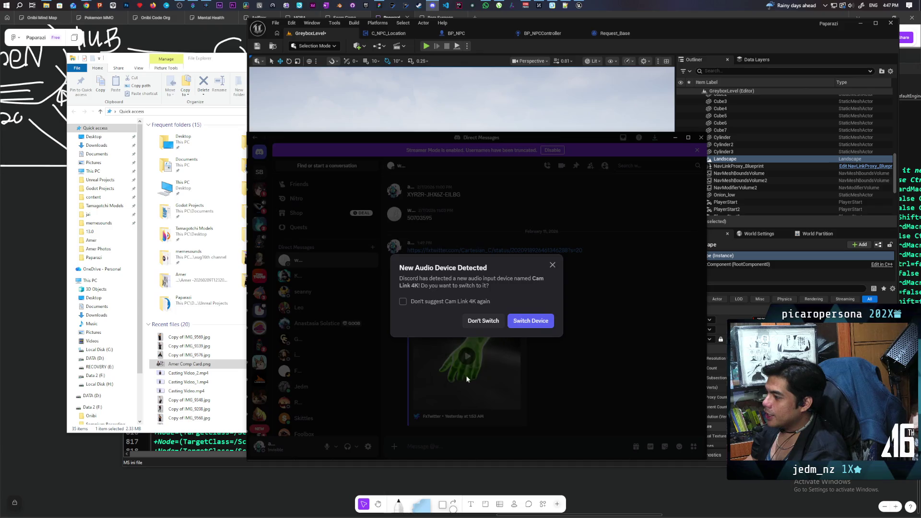
- Dismiss the New Audio Device Detected prompt and open #technical-art in Aniflow Interactive
click(467, 379)
scroll(408, 340, up, 10)
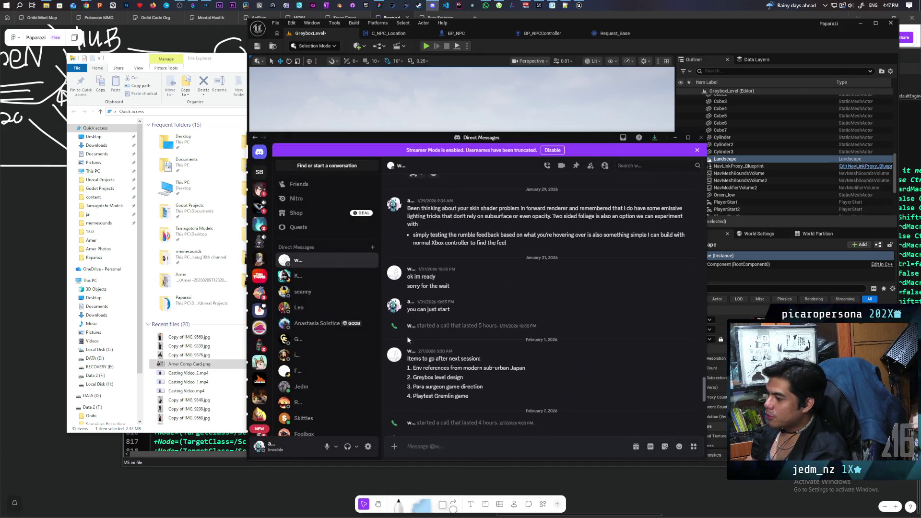
click(260, 225)
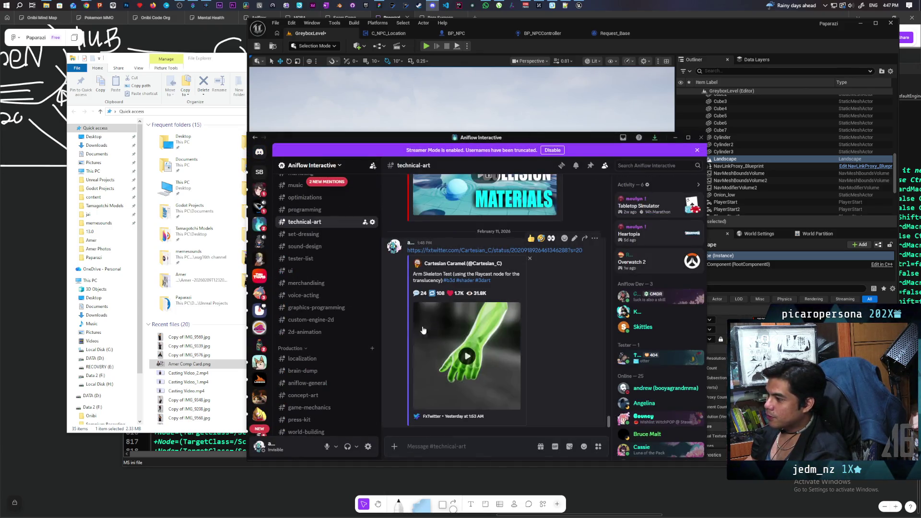
- Scroll back through older #technical-art posts, then switch to #graphics-programming
scroll(479, 365, up, 10)
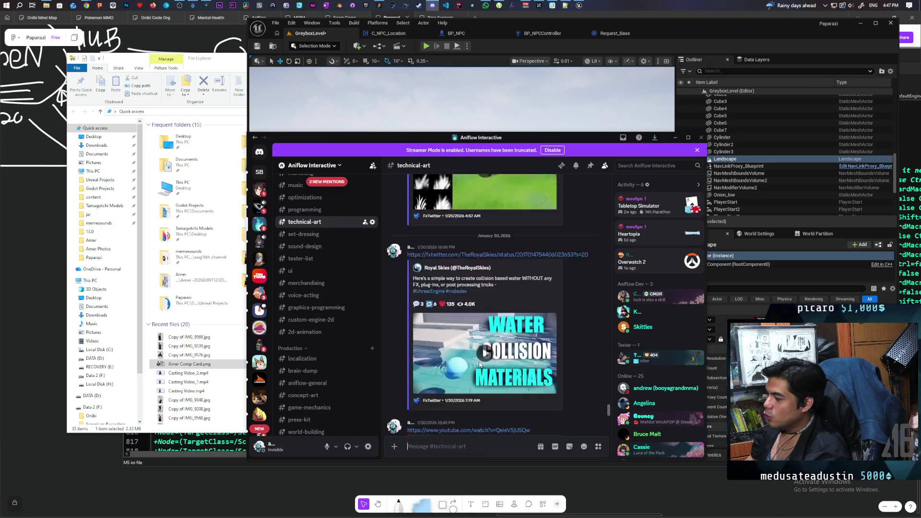
scroll(479, 364, up, 15)
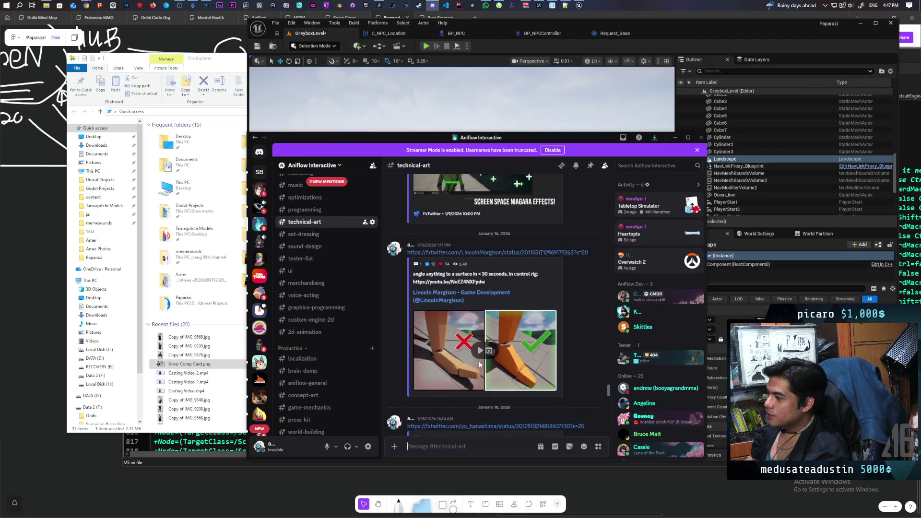
scroll(480, 364, up, 5)
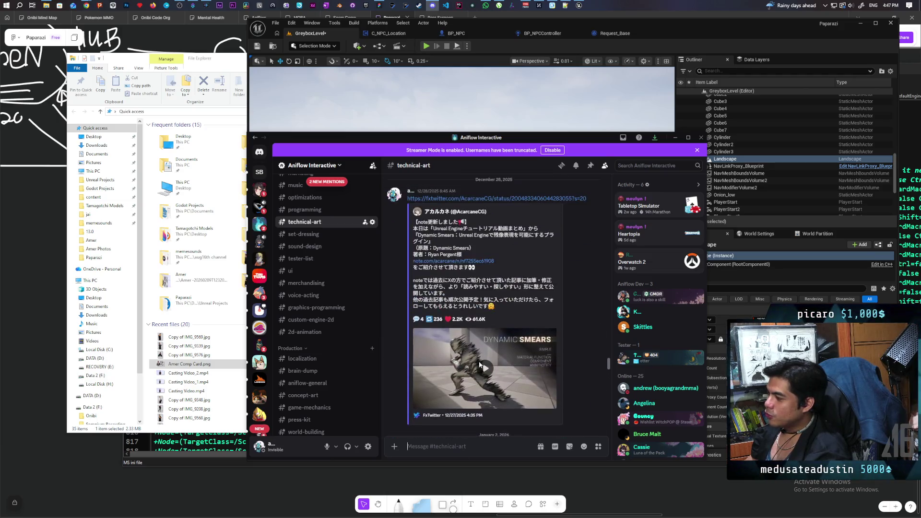
scroll(480, 365, up, 10)
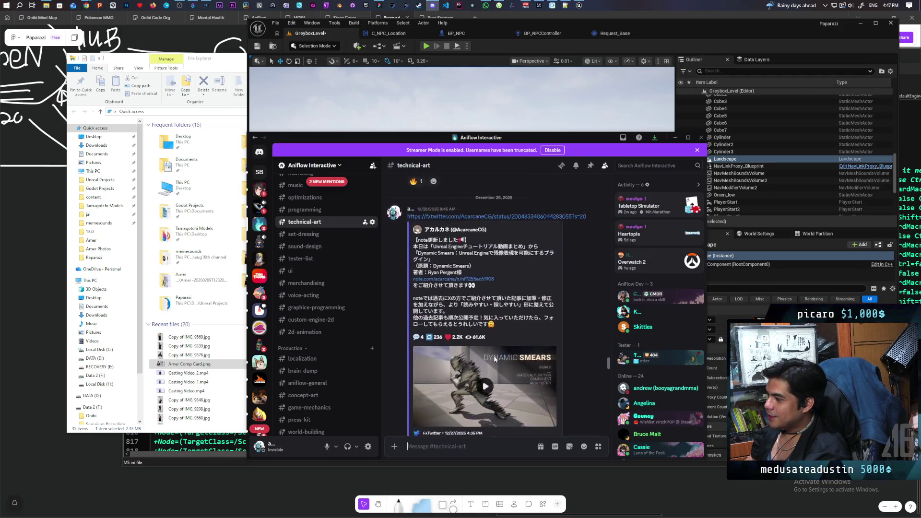
scroll(495, 360, up, 10)
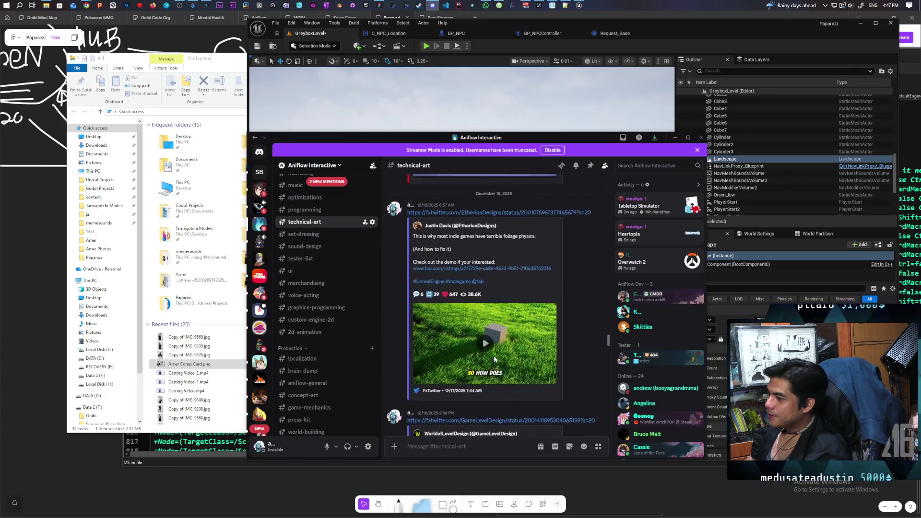
scroll(495, 359, down, 3)
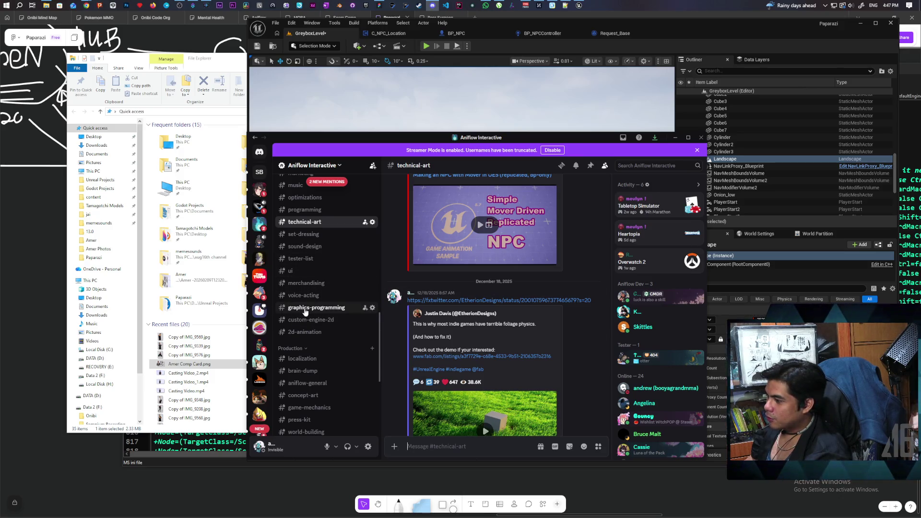
click(306, 309)
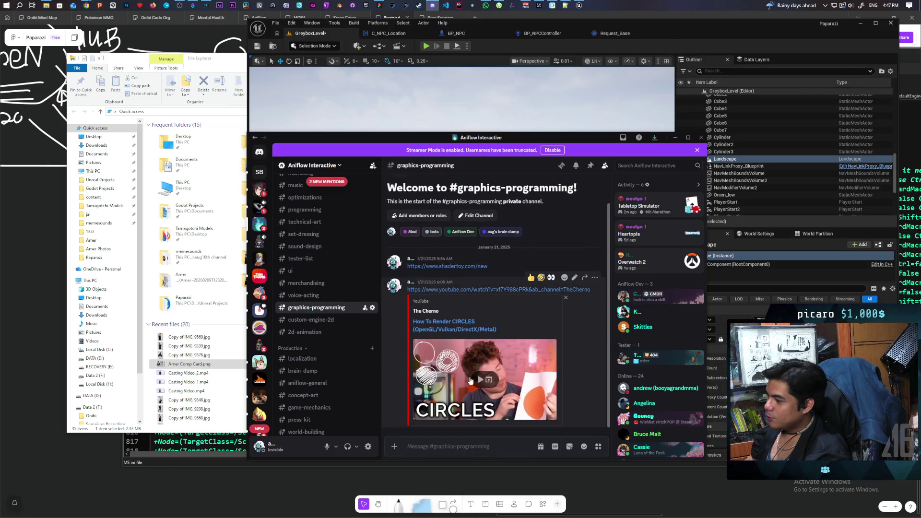
- Visit #merchandising, then browse #ui and view the forest game screenshot enlarged
click(305, 284)
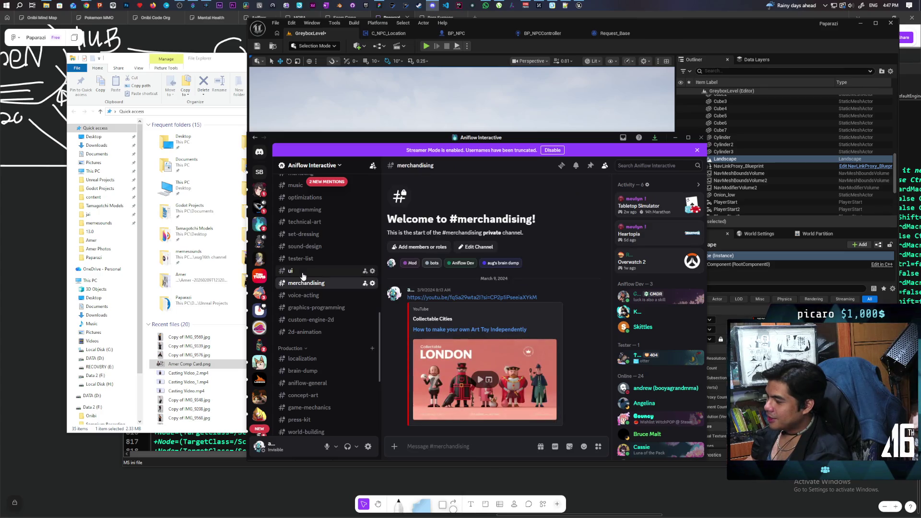
click(303, 273)
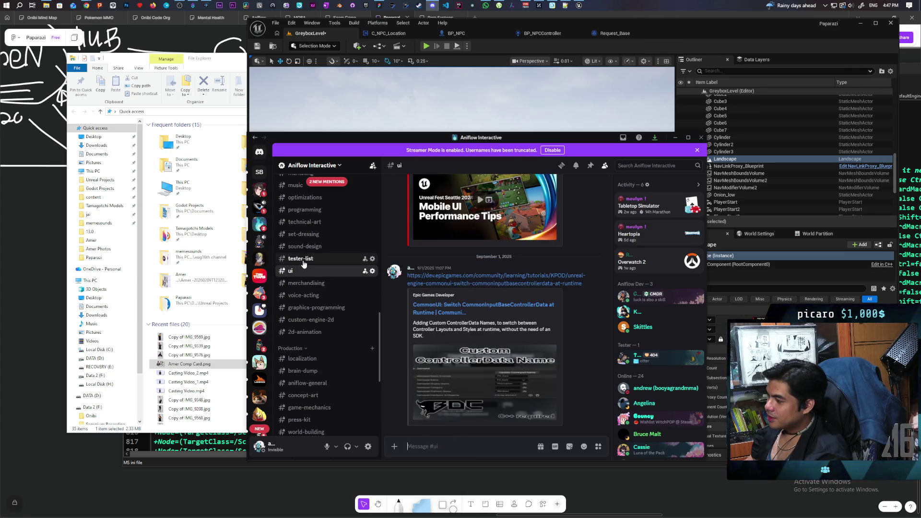
scroll(527, 323, up, 10)
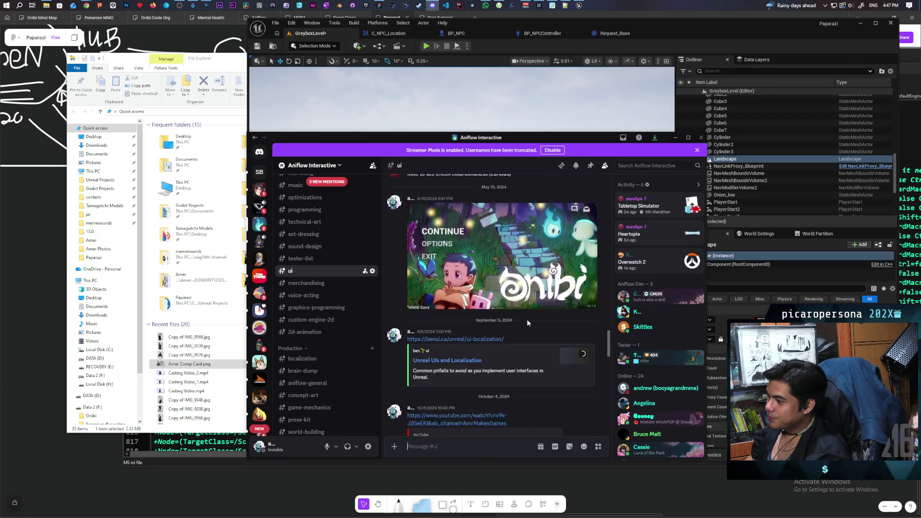
scroll(527, 318, up, 5)
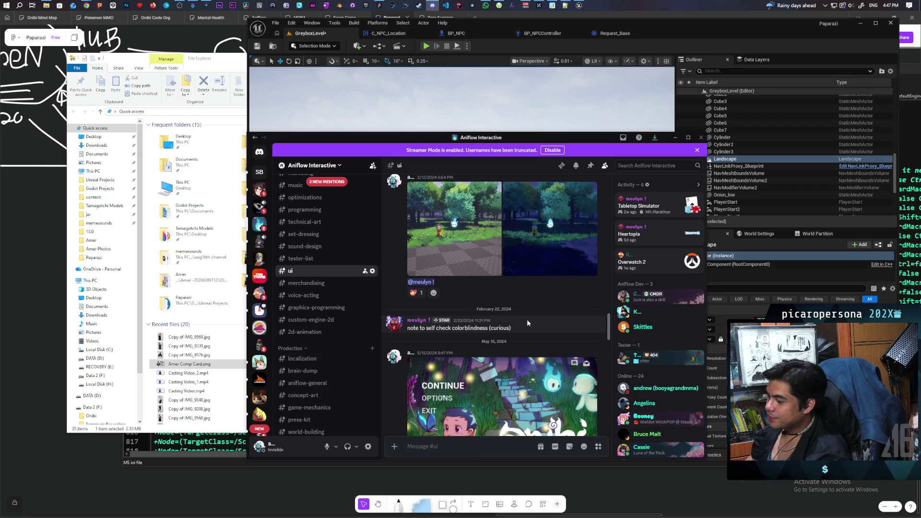
scroll(527, 318, up, 1)
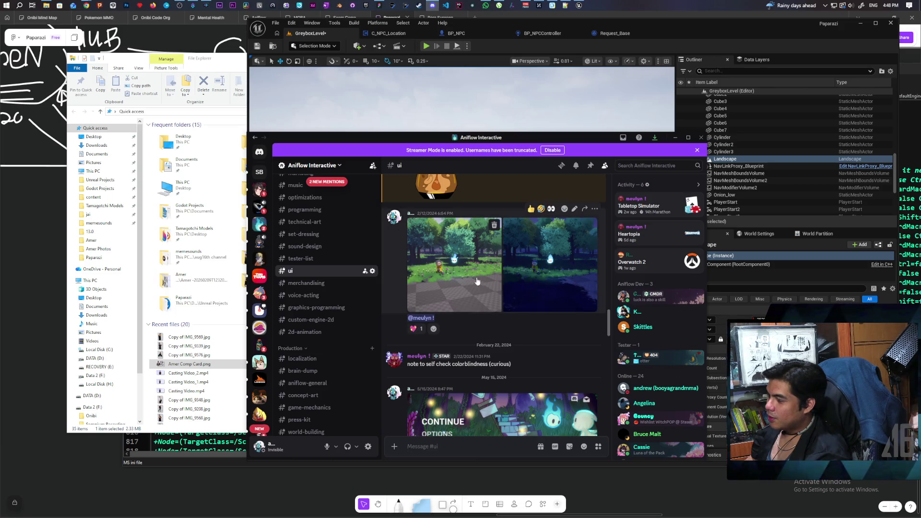
click(459, 276)
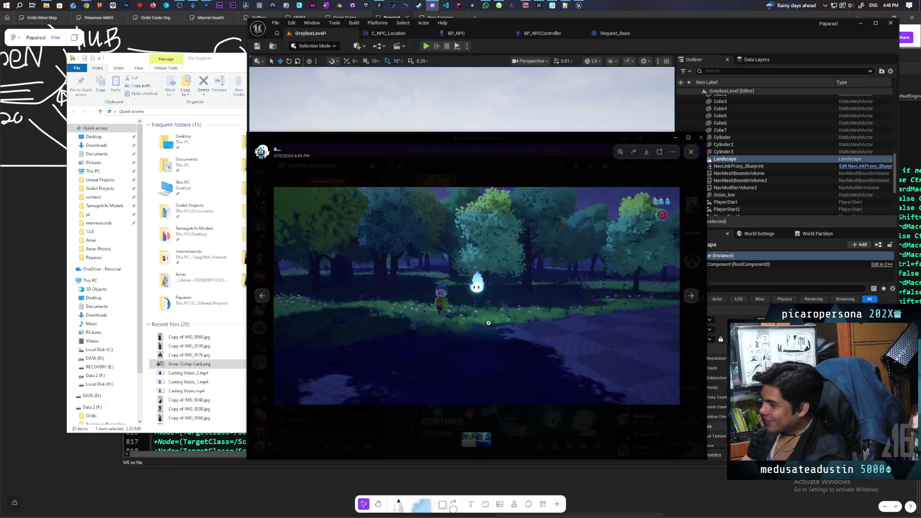
click(691, 153)
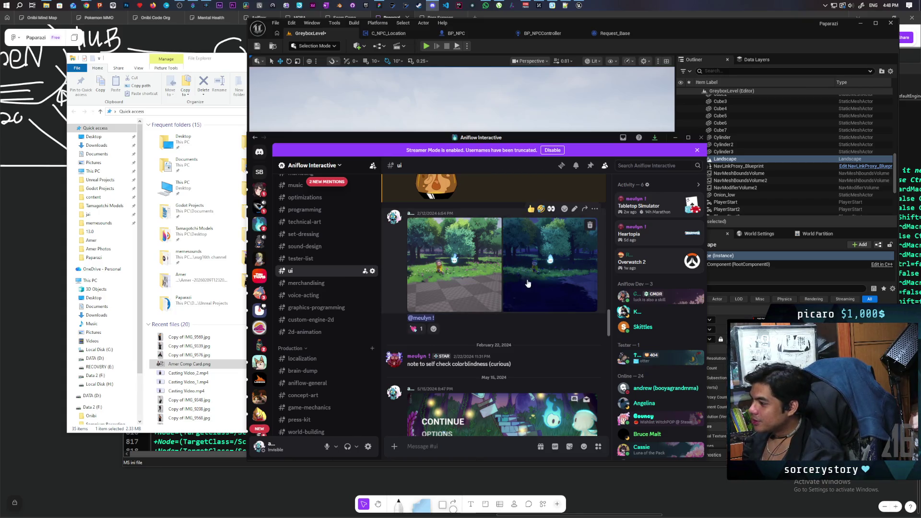
- Scroll further up the #ui history, then minimize Discord
scroll(526, 270, up, 3)
scroll(526, 278, up, 1)
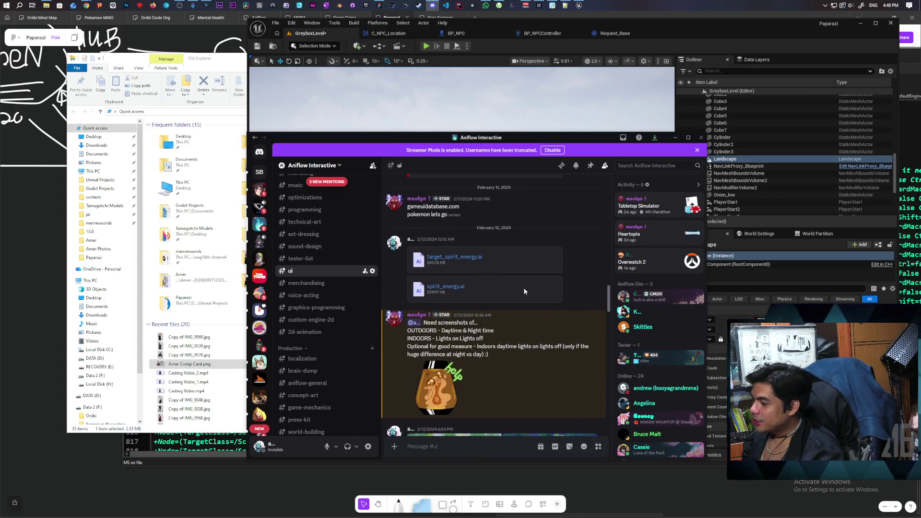
scroll(346, 357, up, 3)
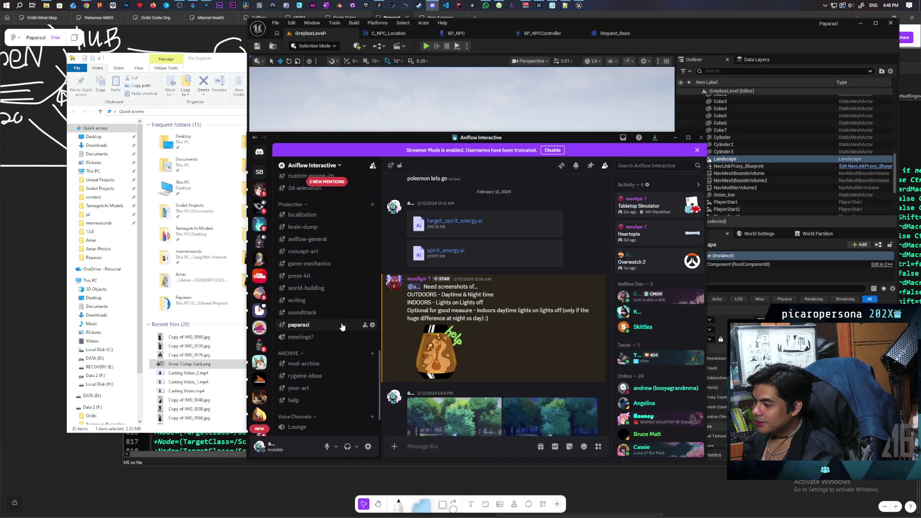
scroll(342, 327, up, 8)
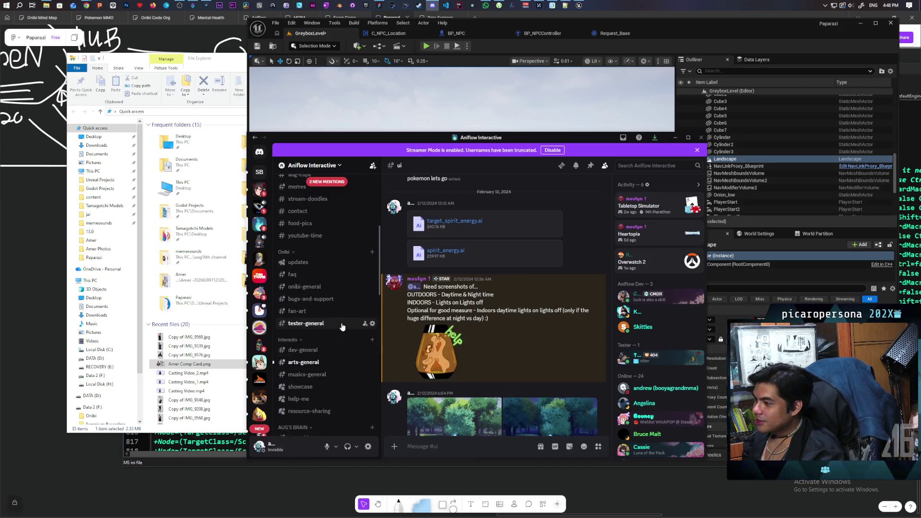
click(676, 137)
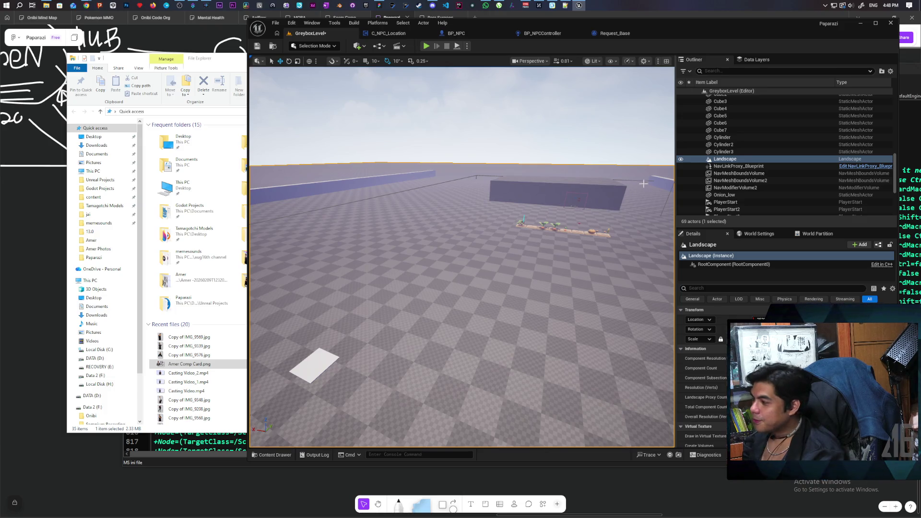
- Save GreyboxLevel with the toolbar's Save Current Level button
click(258, 47)
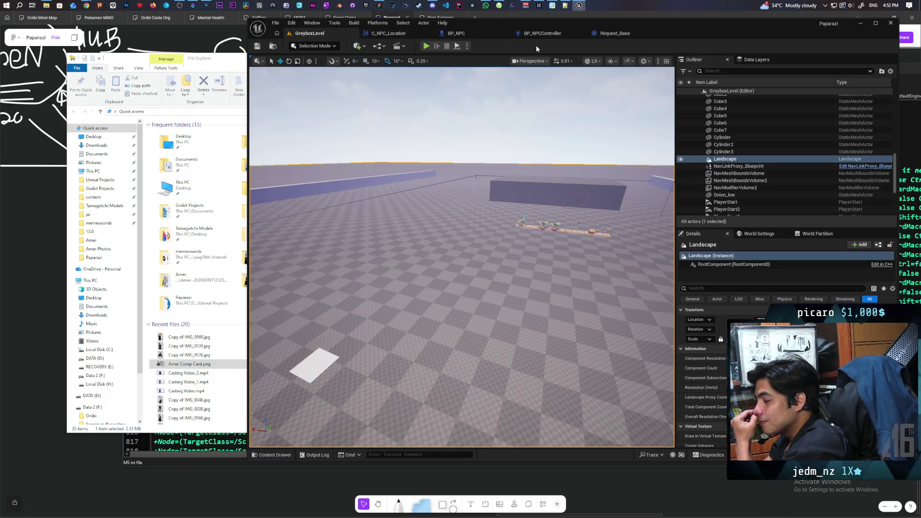
- Select BP_NPC3, filter its Details for tag, and save the level
mouse_move(470, 237)
mouse_down()
mouse_move(393, 226)
mouse_move(432, 187)
mouse_move(470, 177)
mouse_up()
drag(450, 296, 399, 307)
click(399, 307)
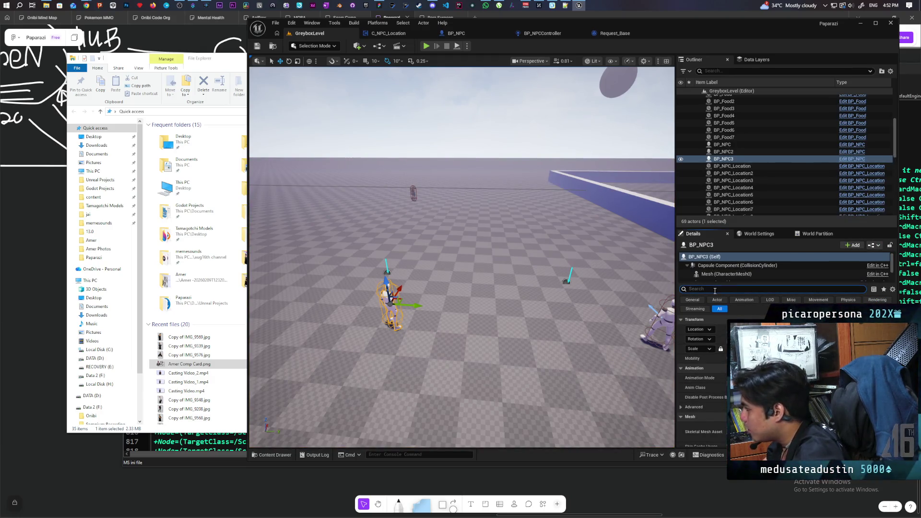
text(target)
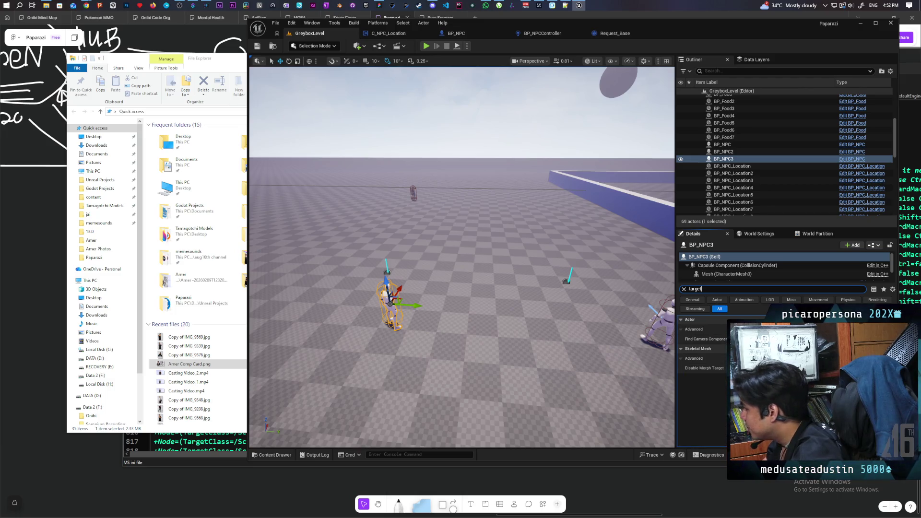
drag(702, 289, 684, 292)
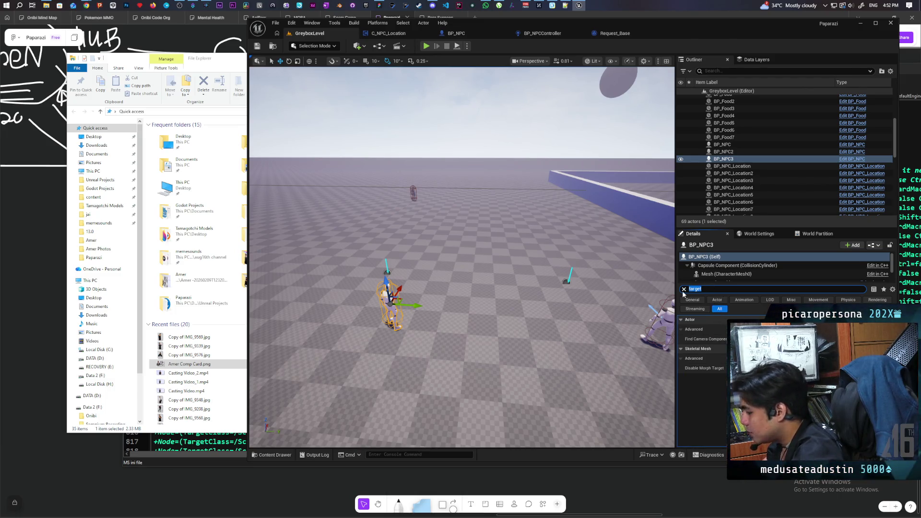
text(g)
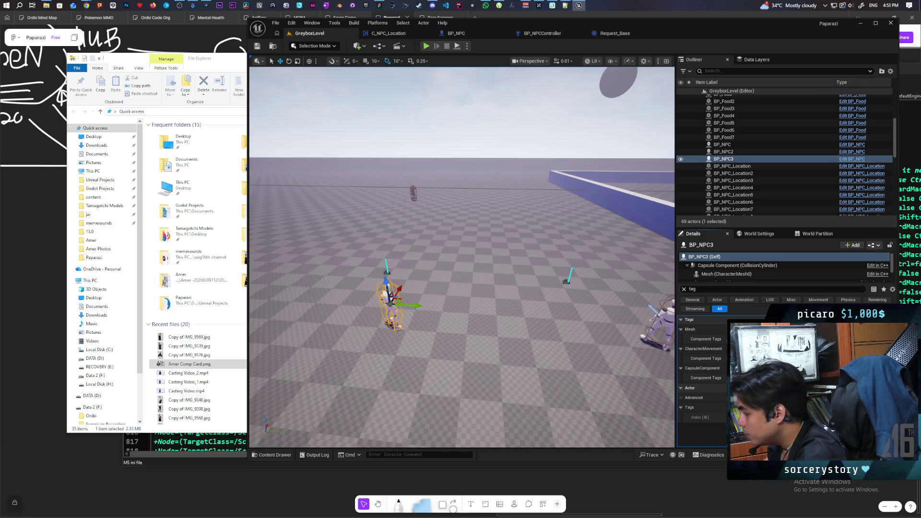
key(ctrl+s)
- Inspect C_NPC_Location, select BP_NPC_Location7 and 8, and start the multiplayer playtest
scroll(714, 271, down, 2)
click(684, 289)
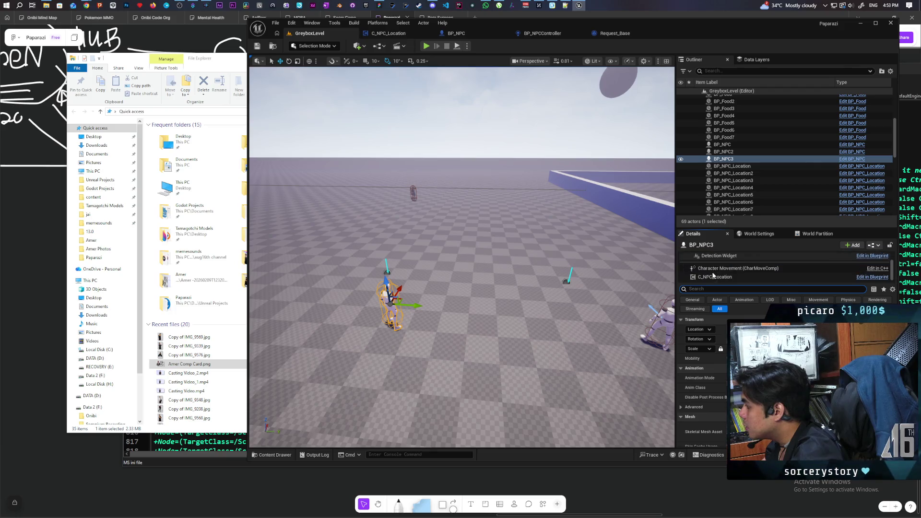
click(713, 277)
key(f)
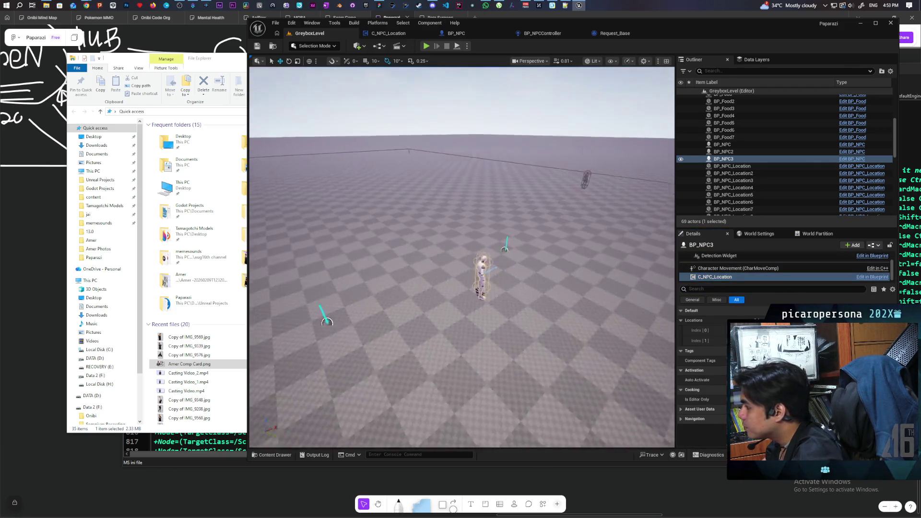
drag(566, 288, 582, 298)
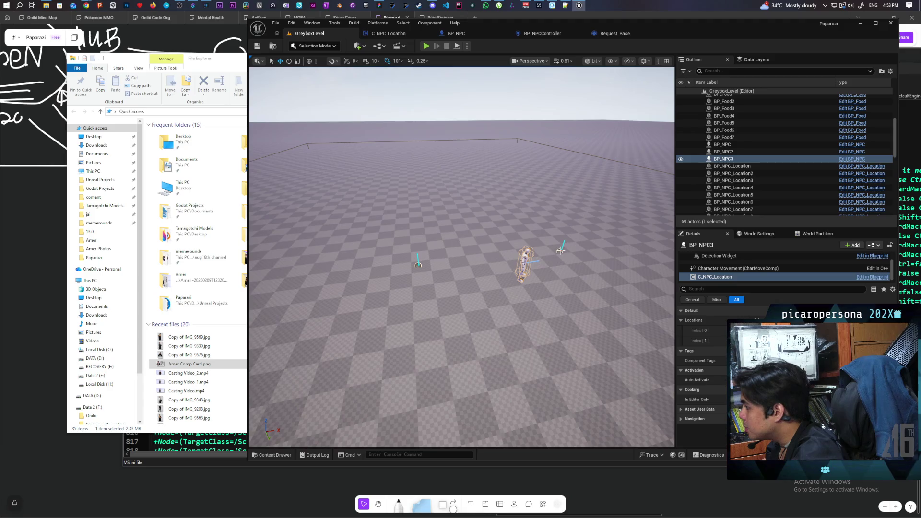
click(561, 250)
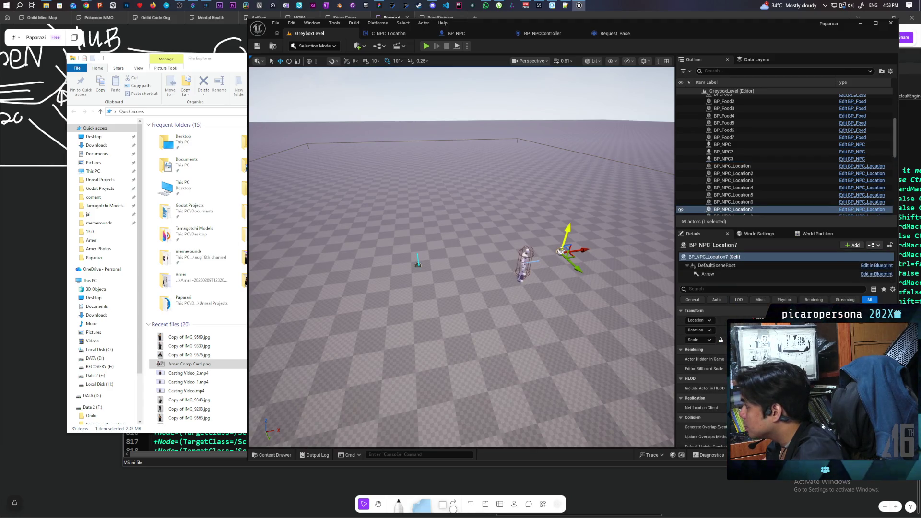
click(418, 265)
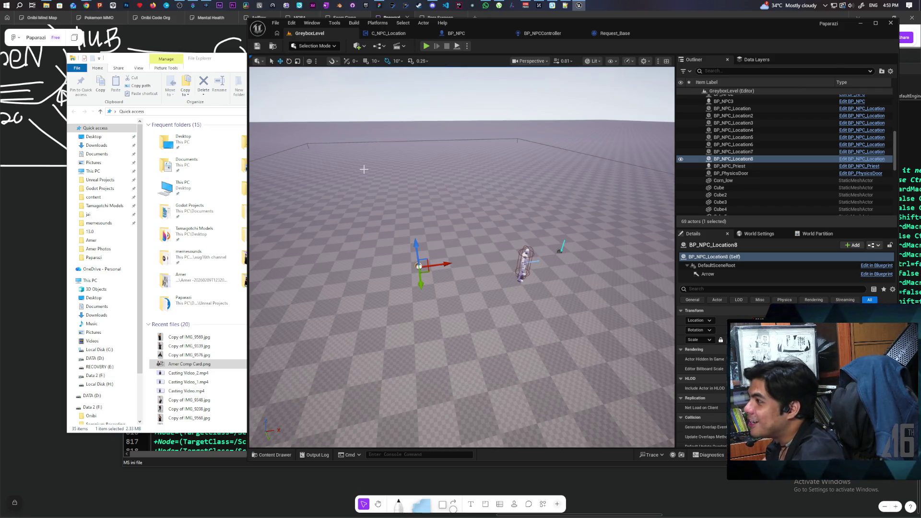
click(426, 46)
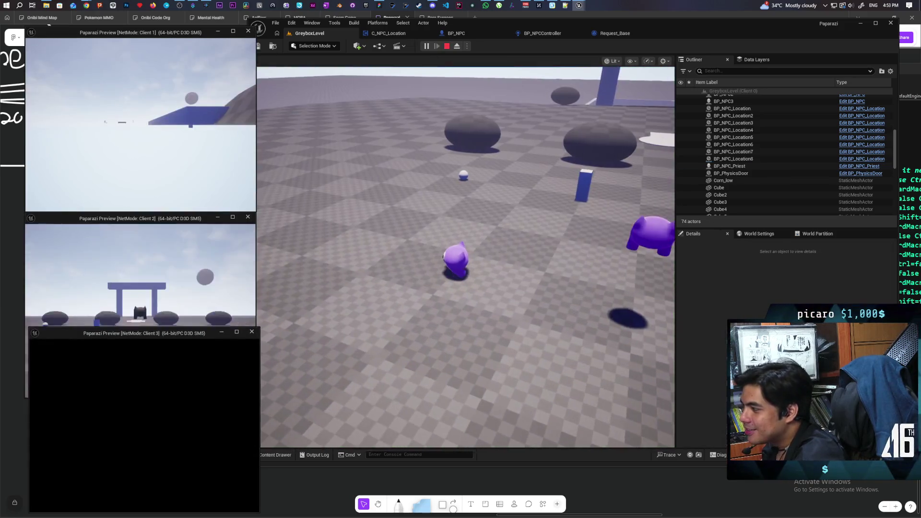
- Take control in the PIE viewport and walk past the rock and pillar to the table platform
click(429, 326)
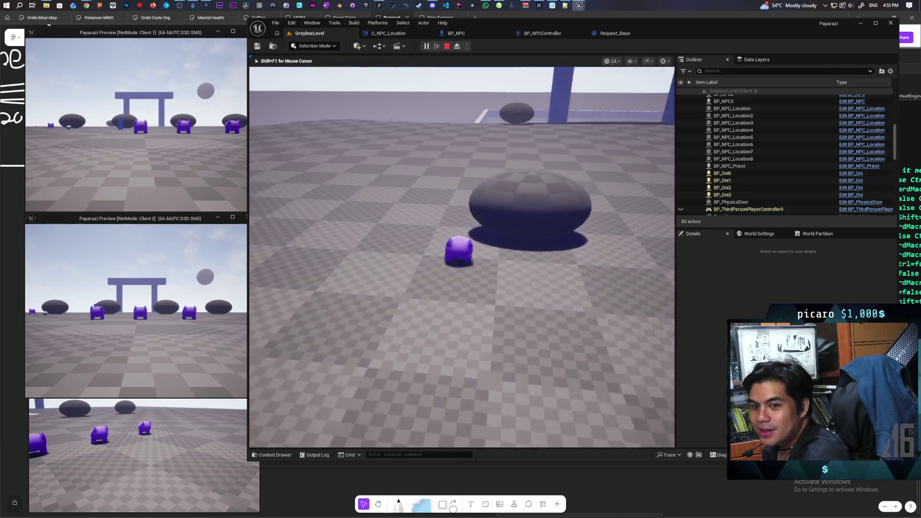
key(s)
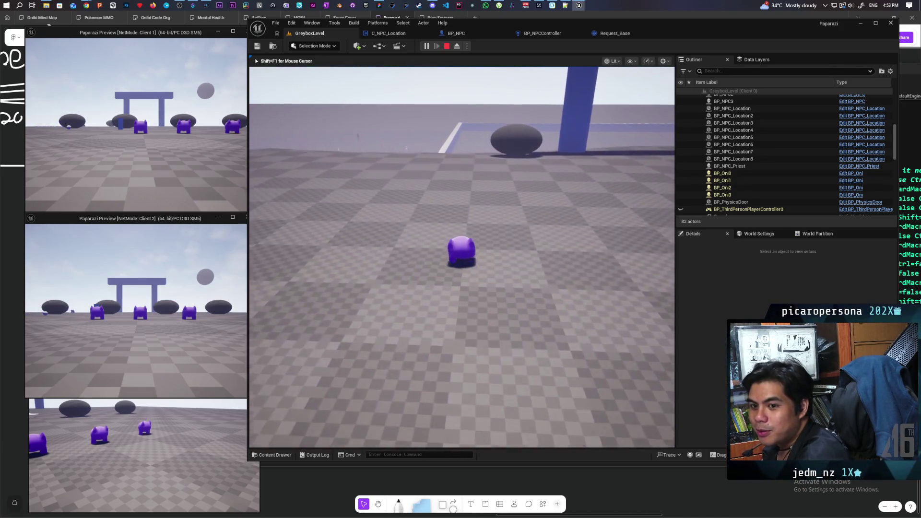
key(w)
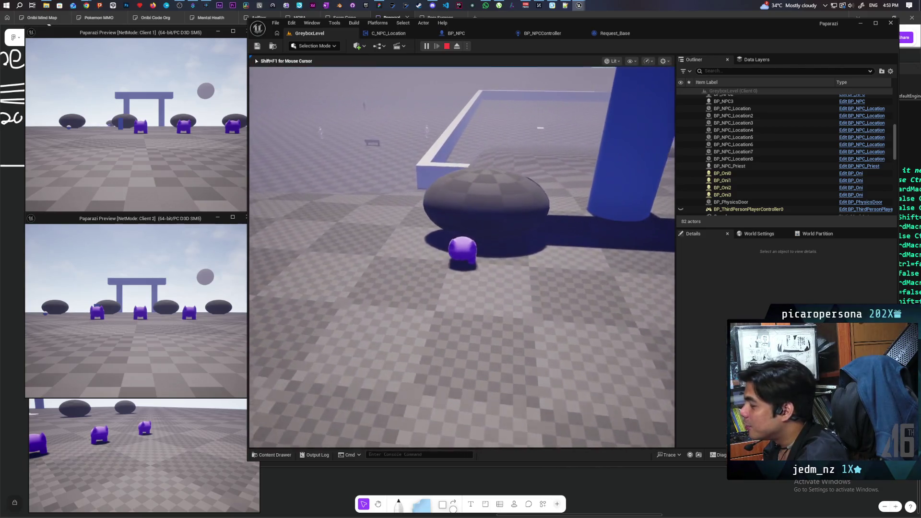
key(w)
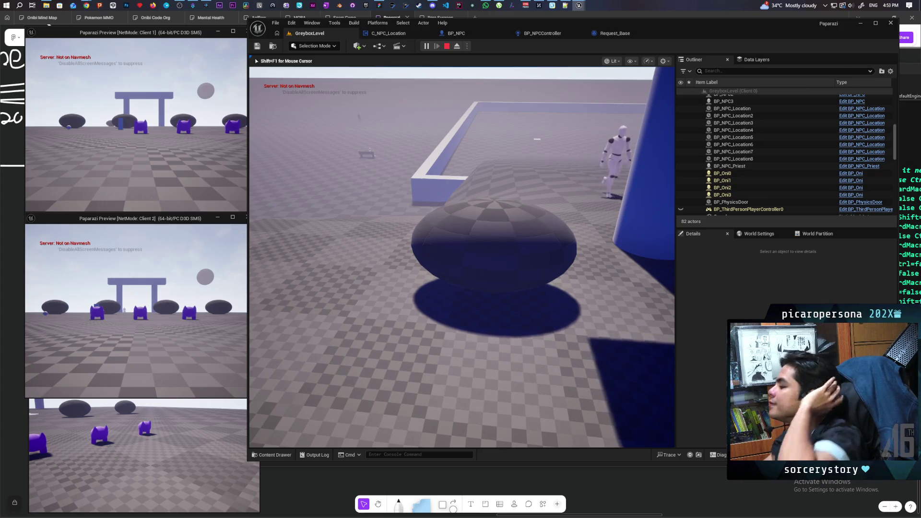
key(w)
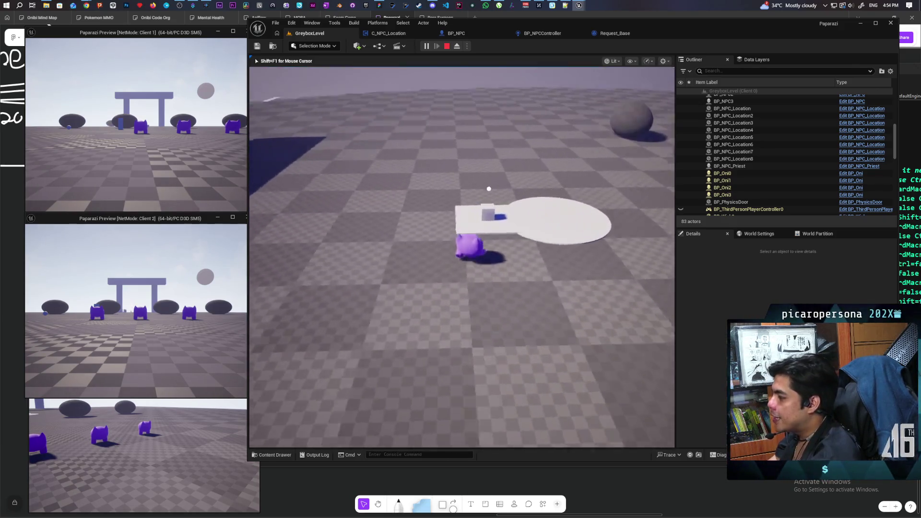
- Read and close the wish note, then jump past the pillar and dome to the vegetable plots
key(e)
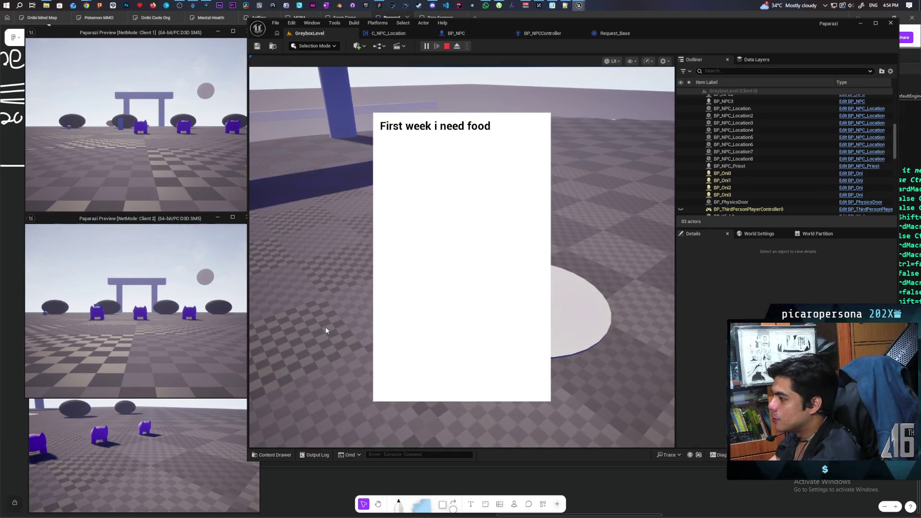
click(326, 330)
key(w)
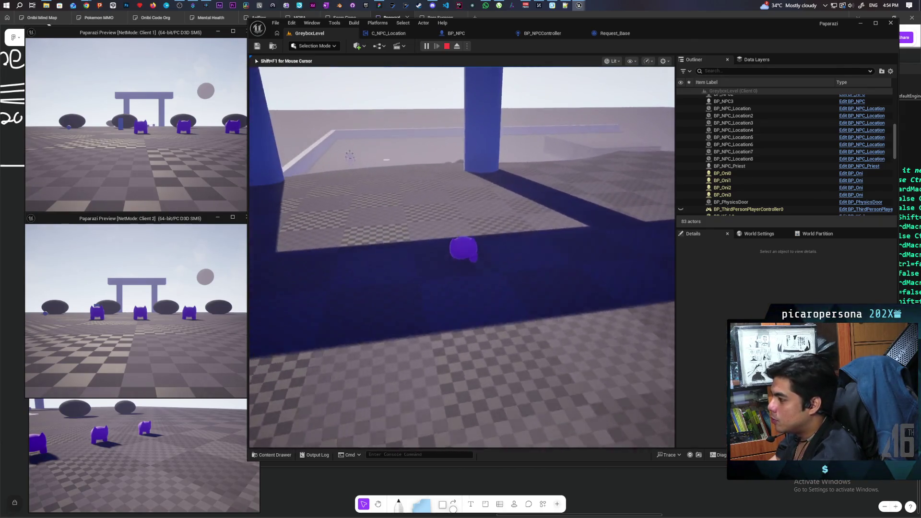
key(w)
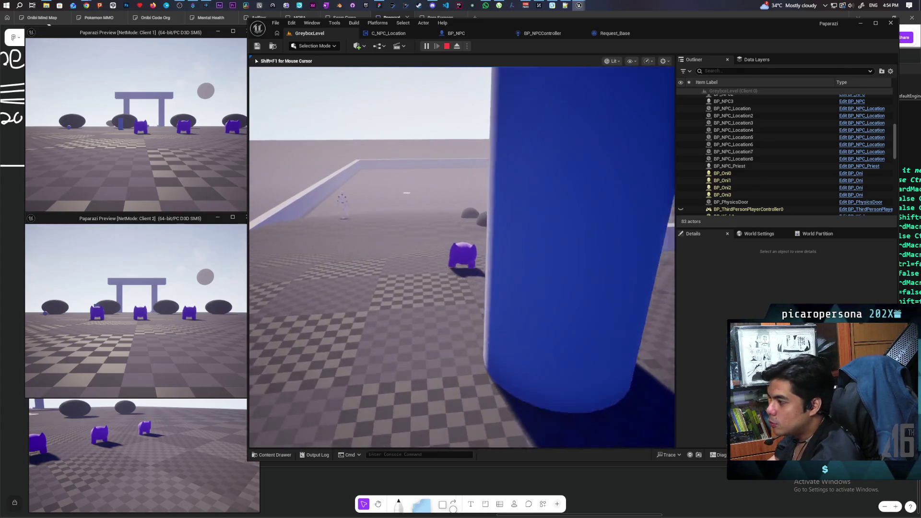
key(space)
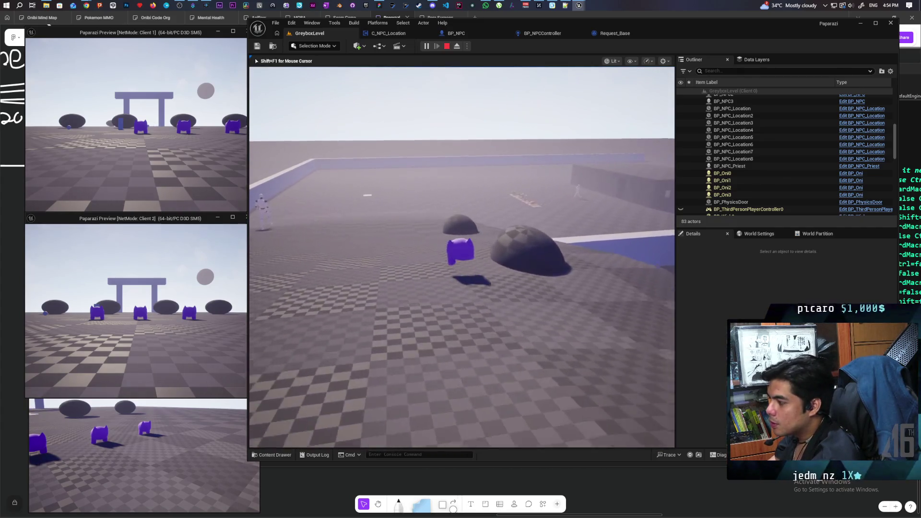
key(w)
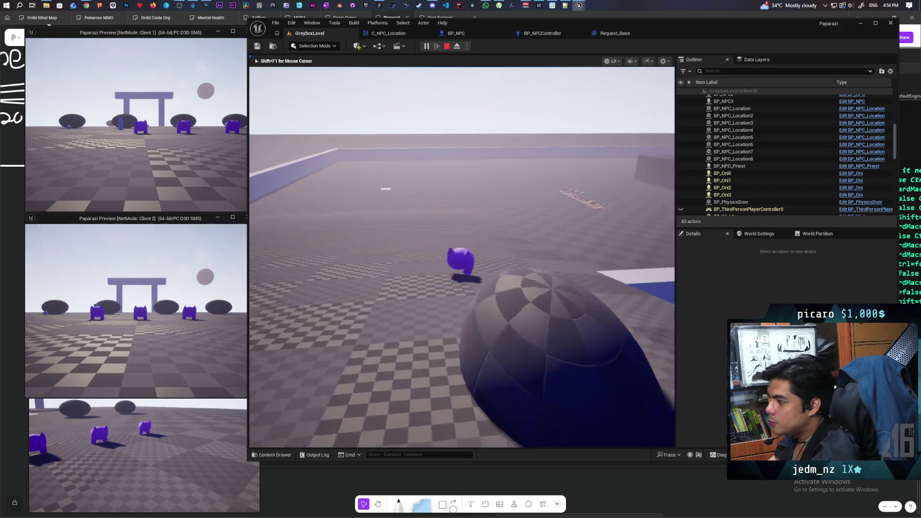
key(space)
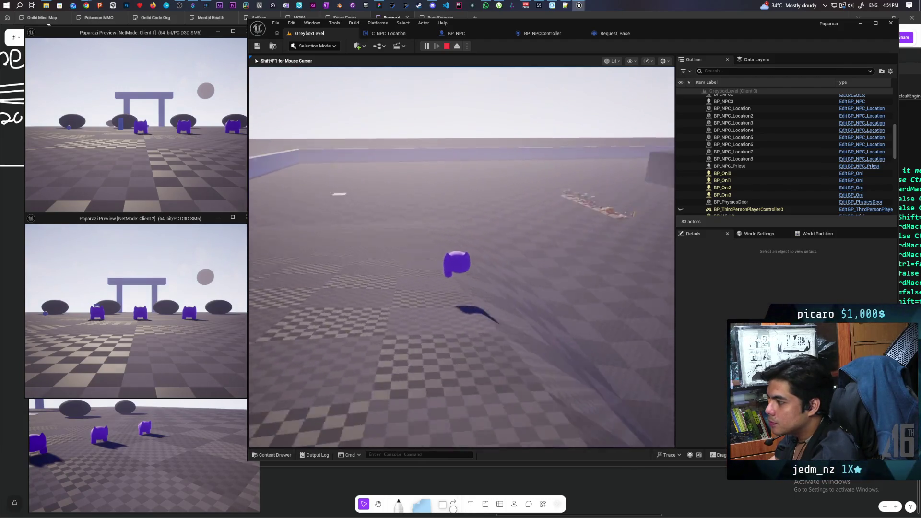
key(w)
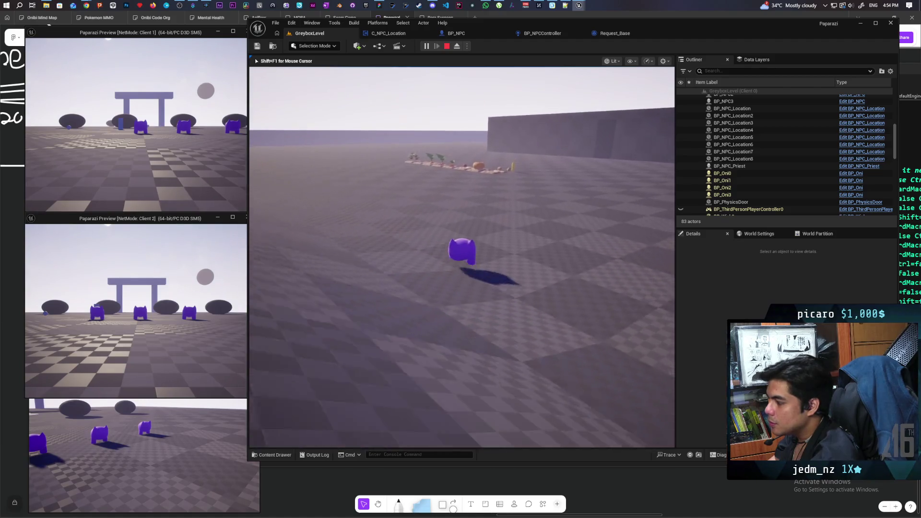
key(w)
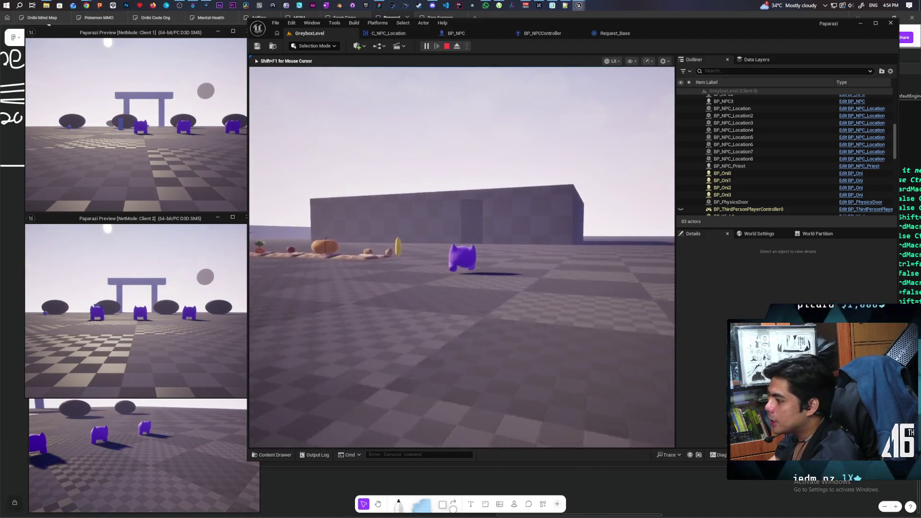
key(w)
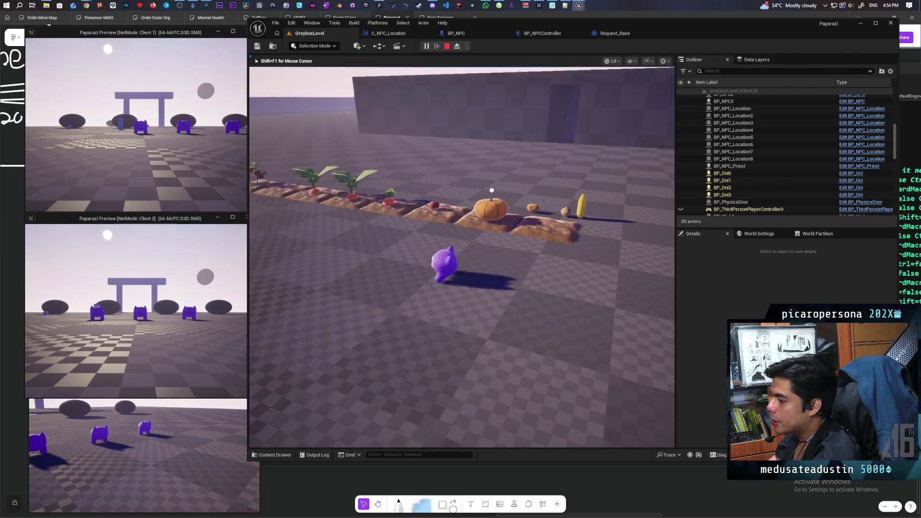
- Pick up the carrot and carry it through the torii gate onto the plate
key(e)
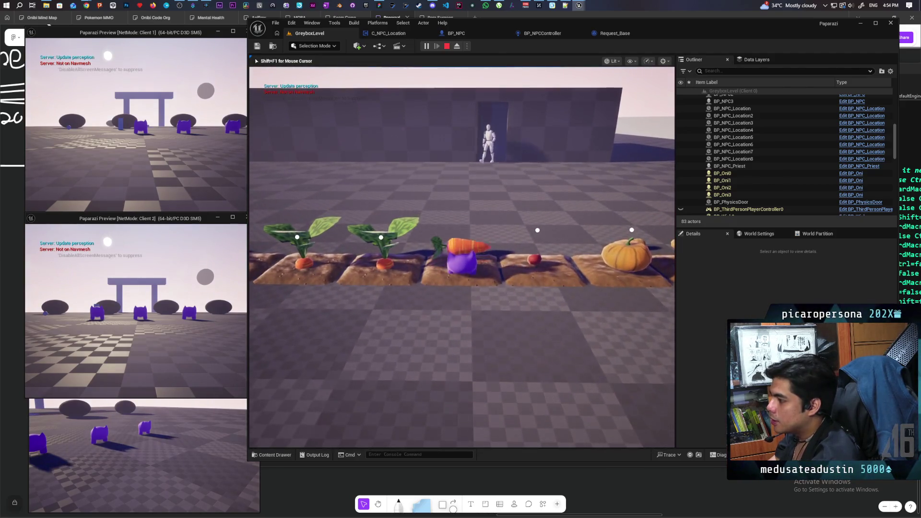
key(w)
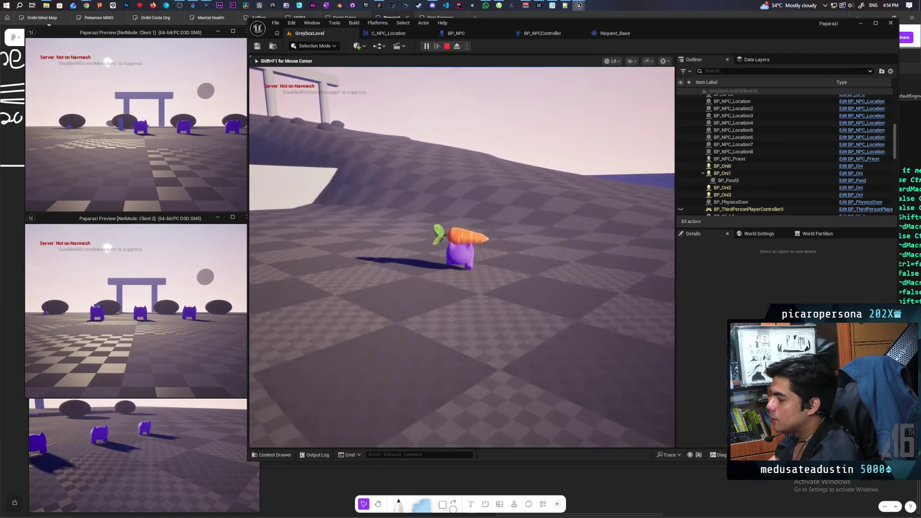
key(a)
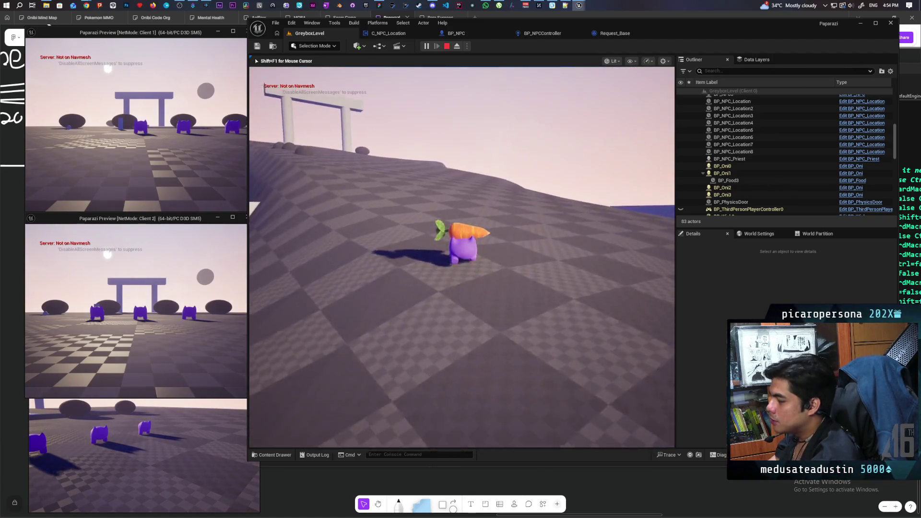
key(w)
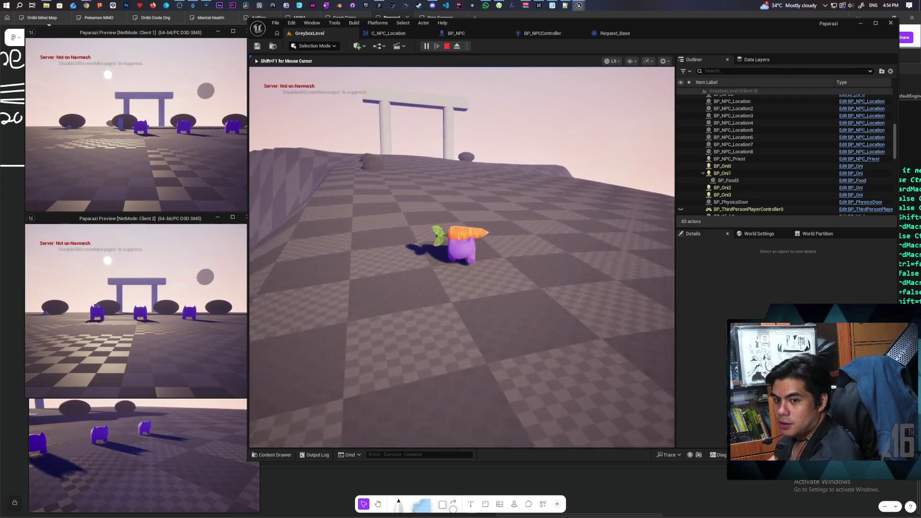
key(w)
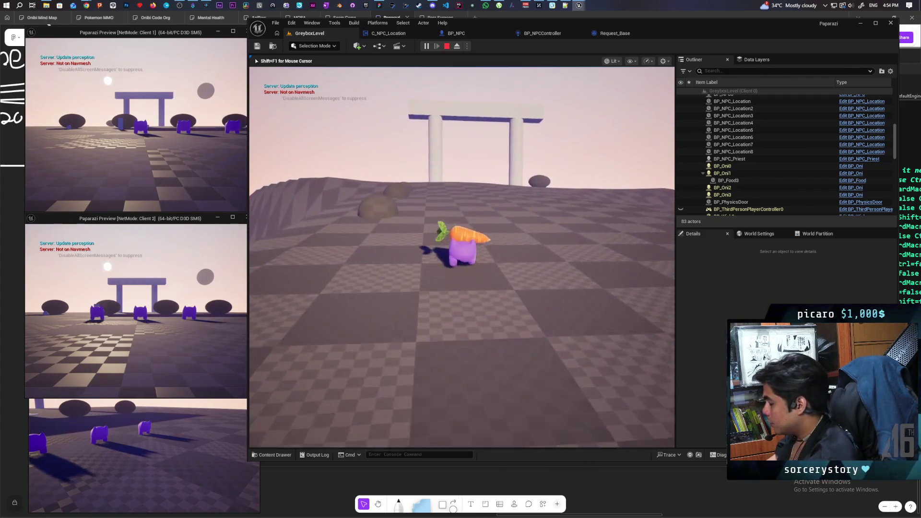
key(w)
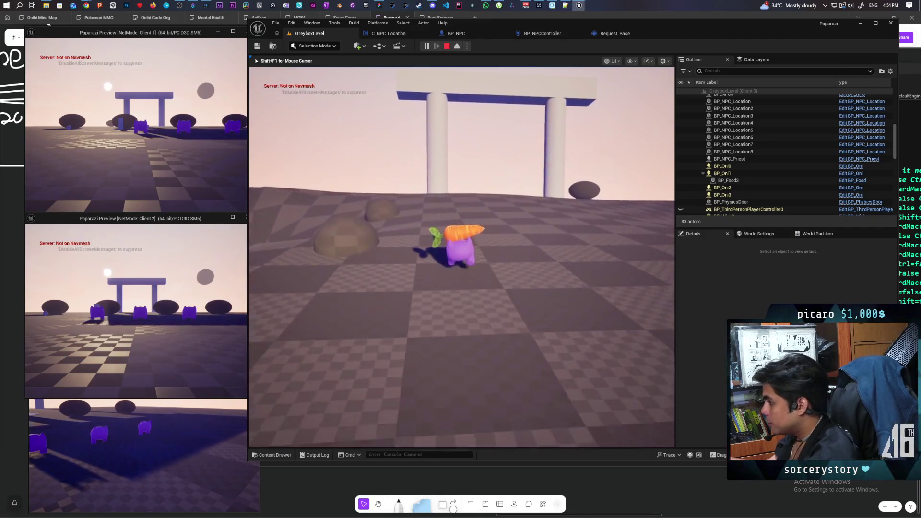
key(w)
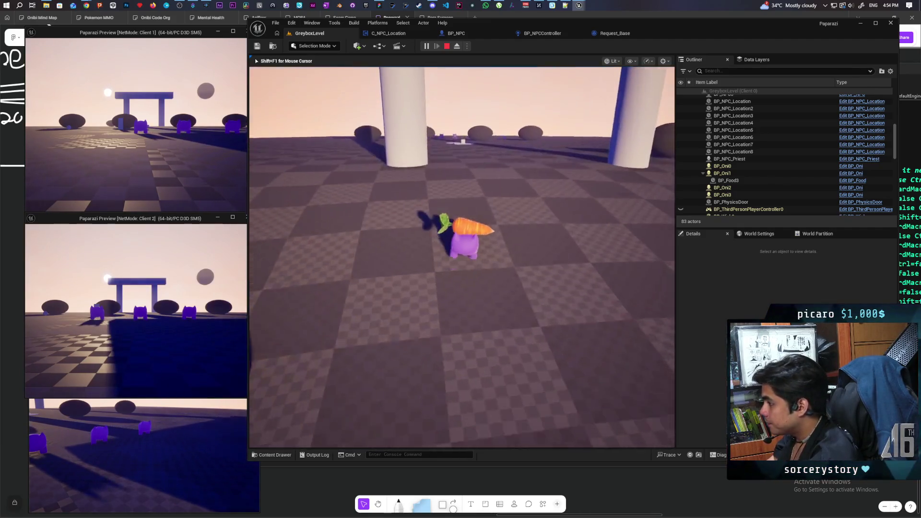
key(w)
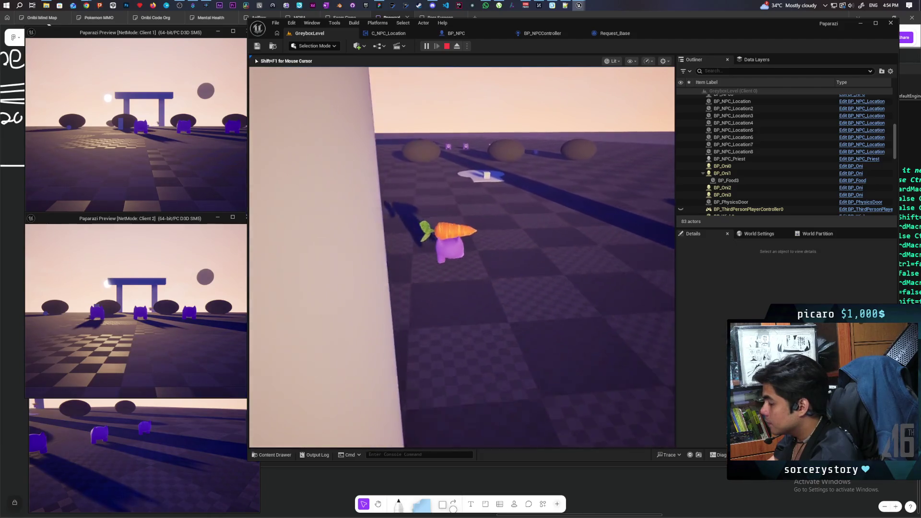
key(w)
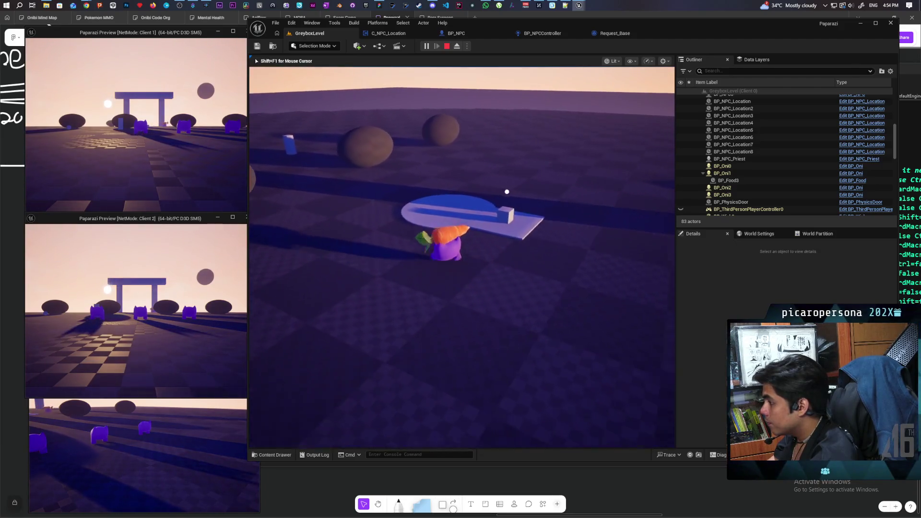
key(e)
- Walk to the bell by the pillars and ring it
key(w)
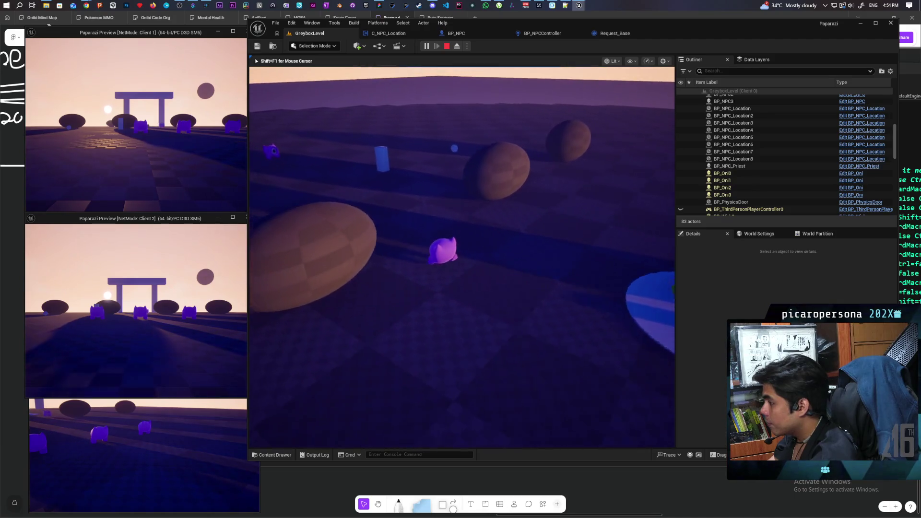
key(w)
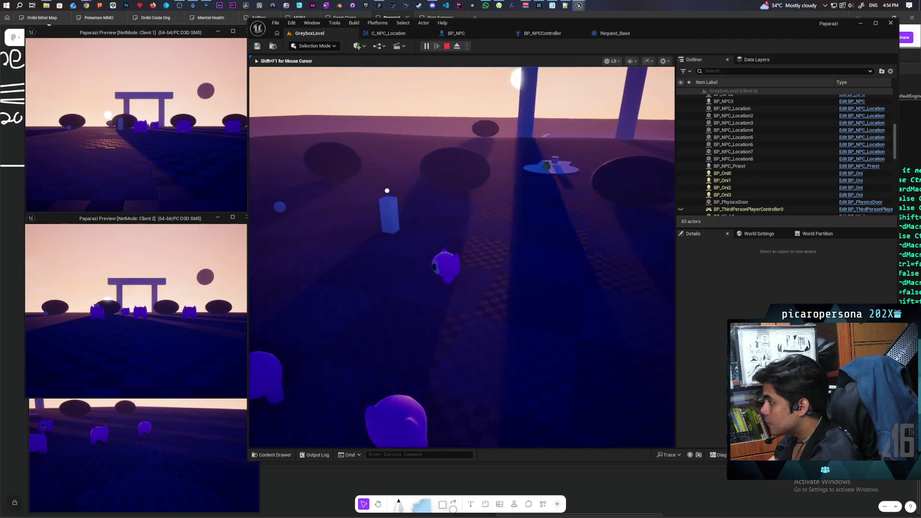
key(w)
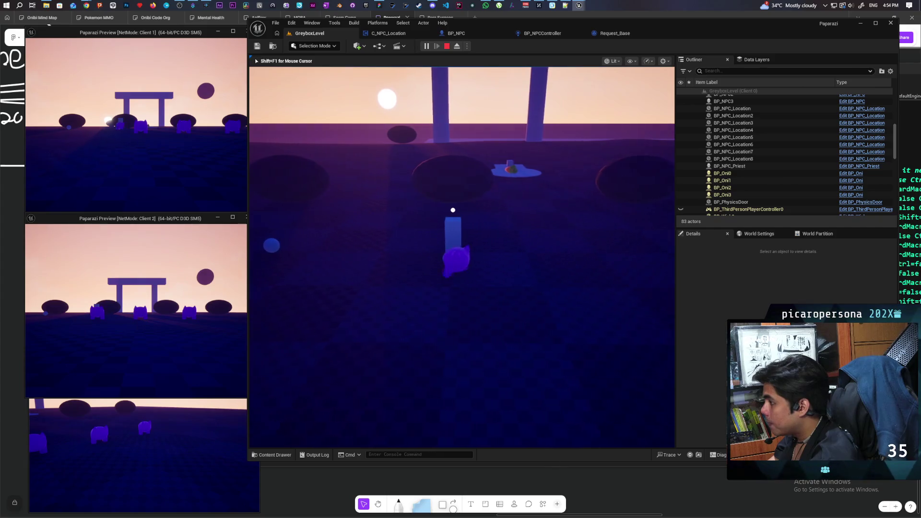
key(f)
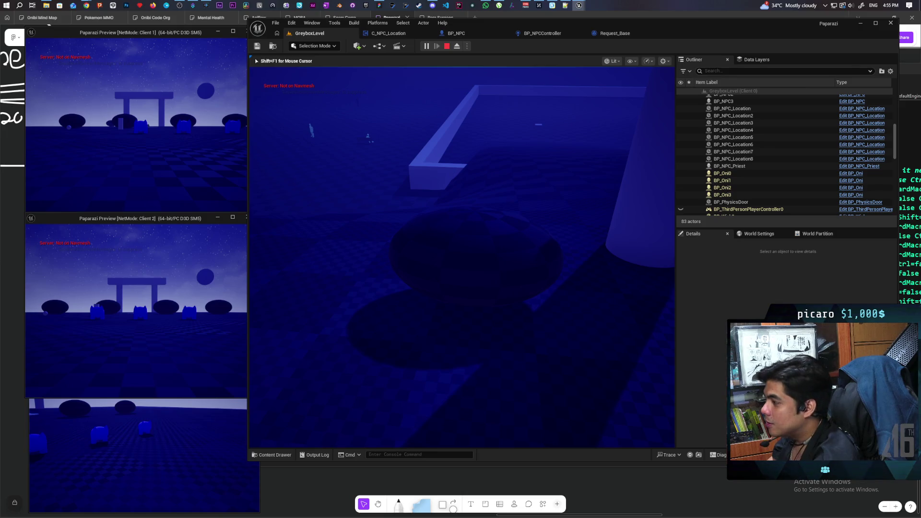
- Walk up to the bell pillar, roam toward the dark dome, and return to the pillar's base
key(s)
key(w)
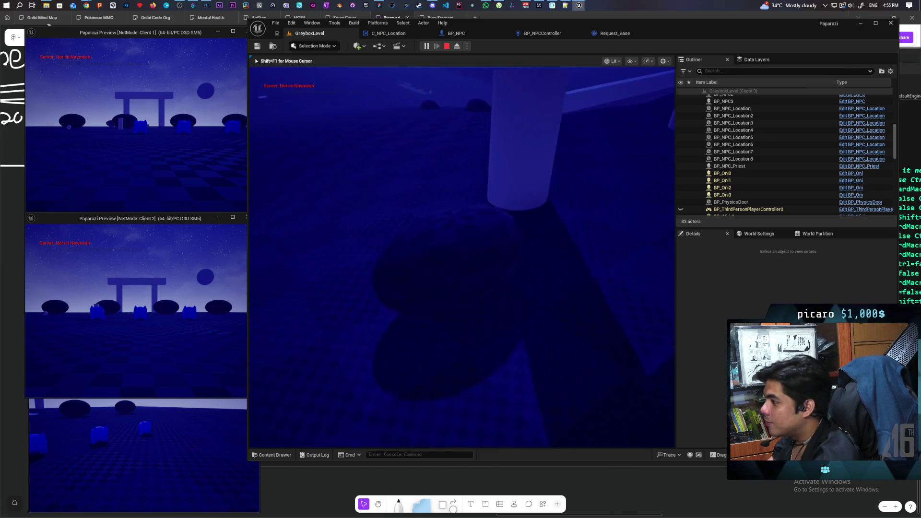
key(w)
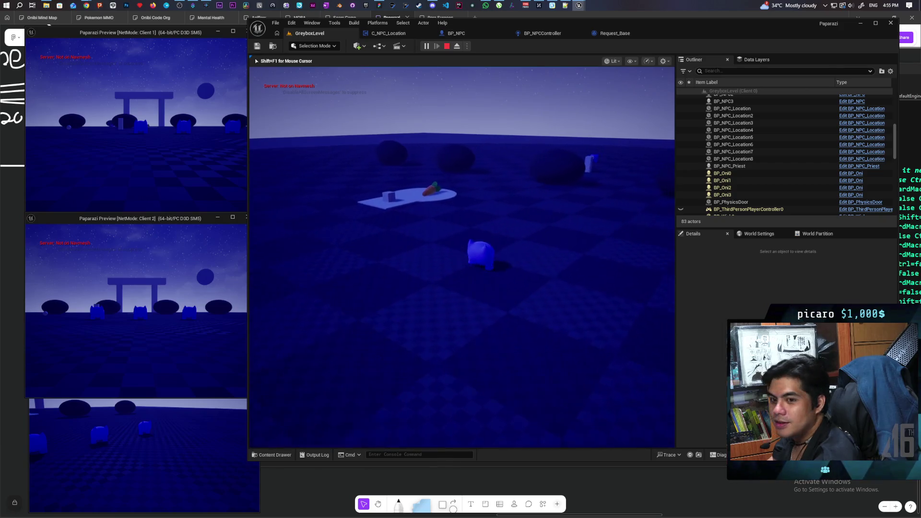
key(w)
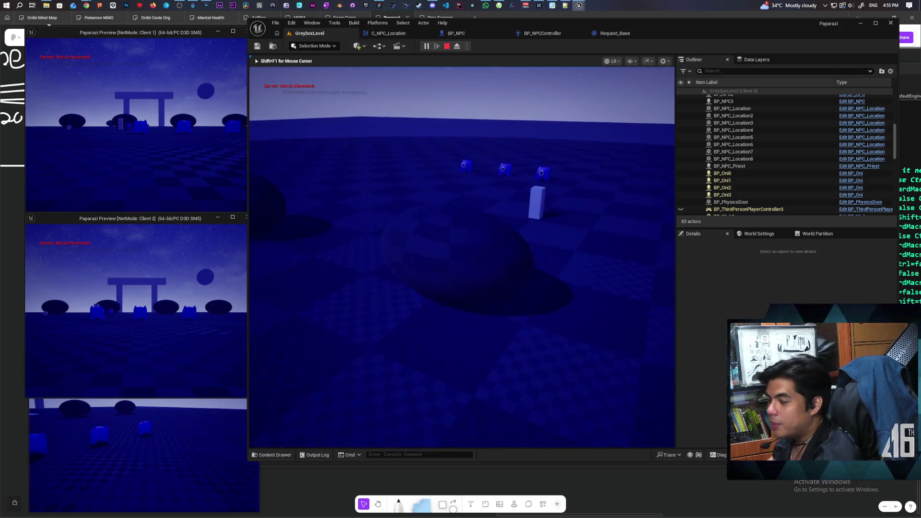
key(w)
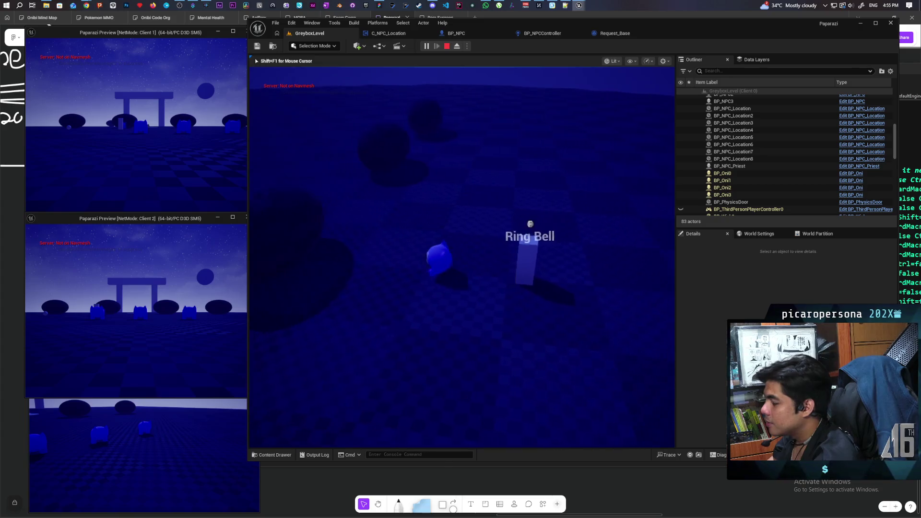
key(a)
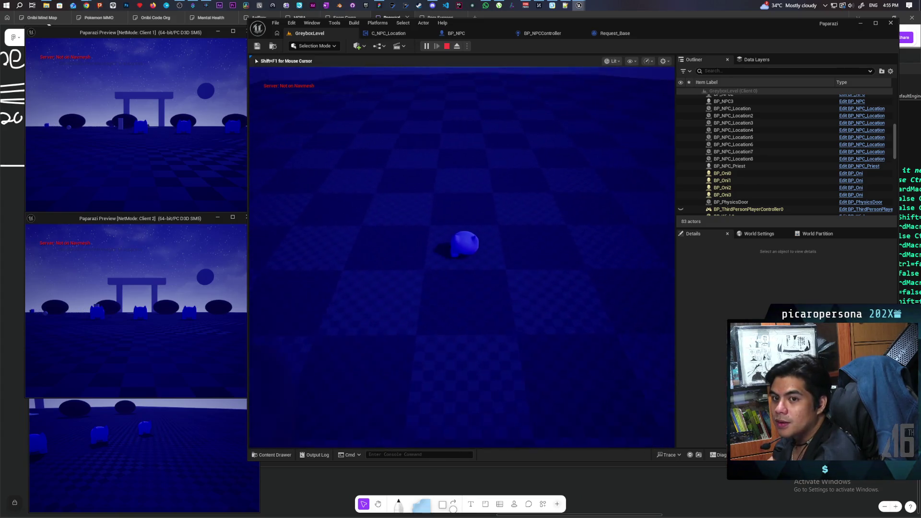
key(w)
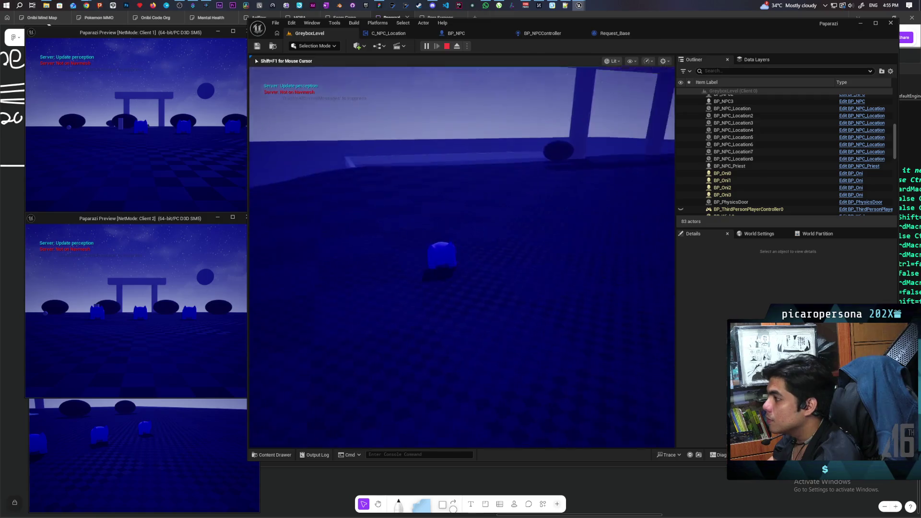
key(w)
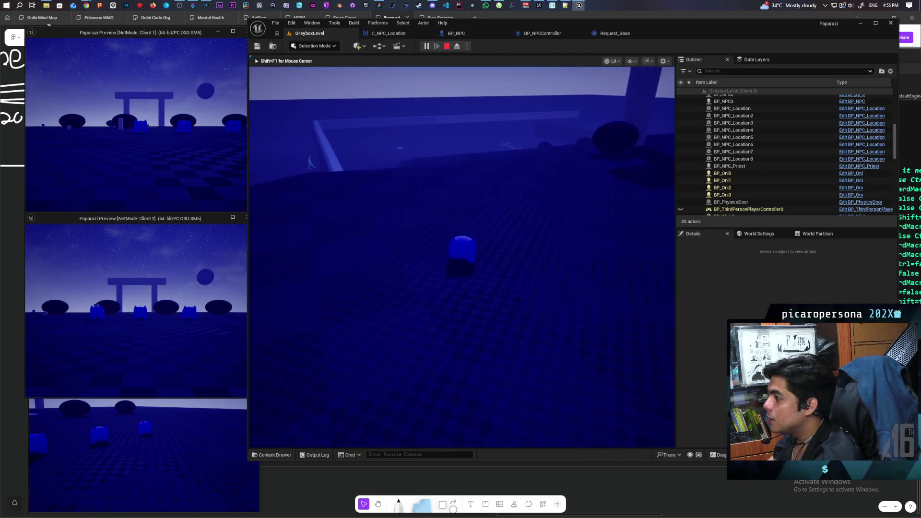
key(w)
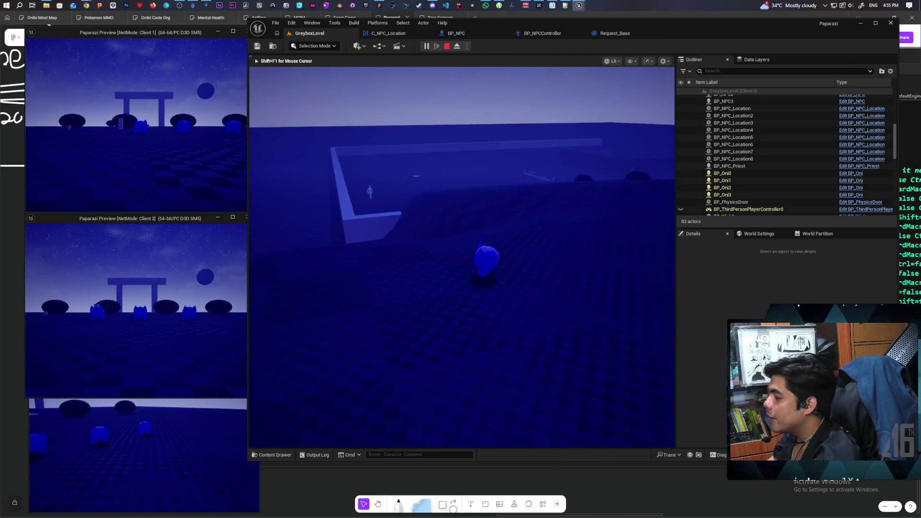
key(w)
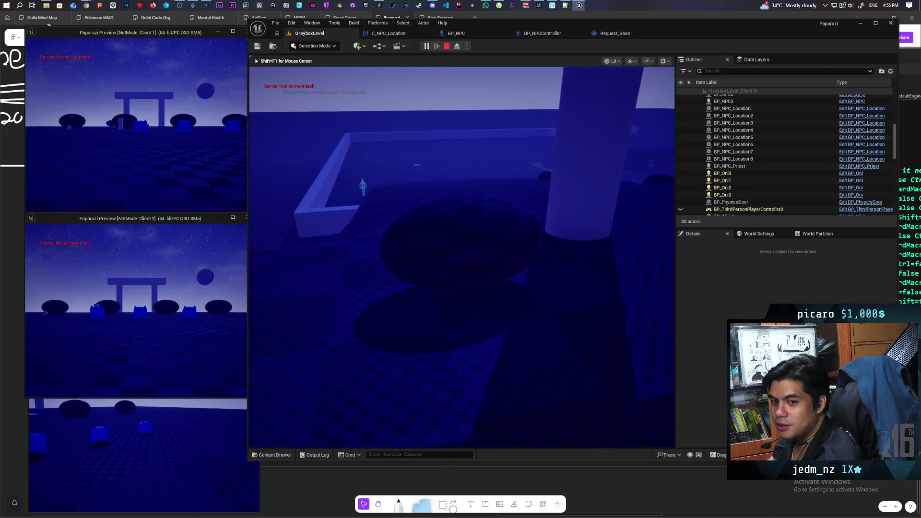
key(w)
key(w)
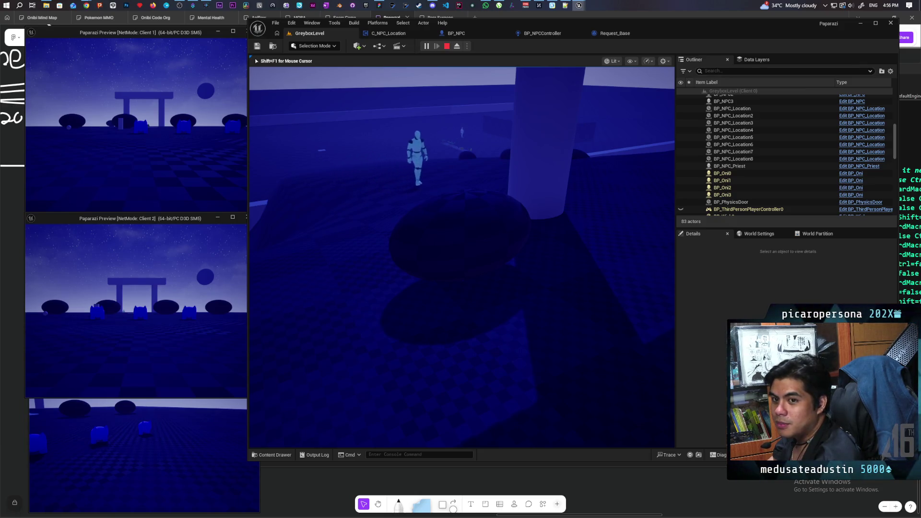
- Circle the pillar and roam the level while the NPC completes its request and BP_Wish1 spawns
key(w)
key(w)
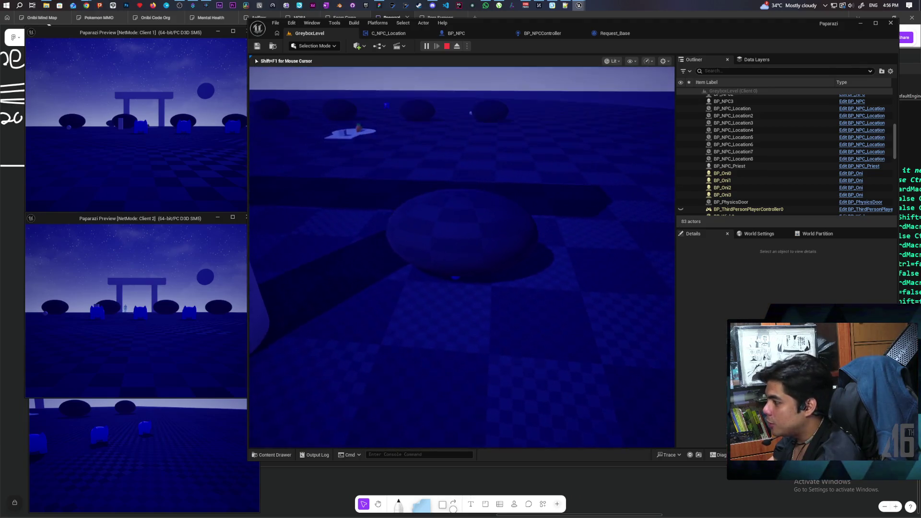
key(w)
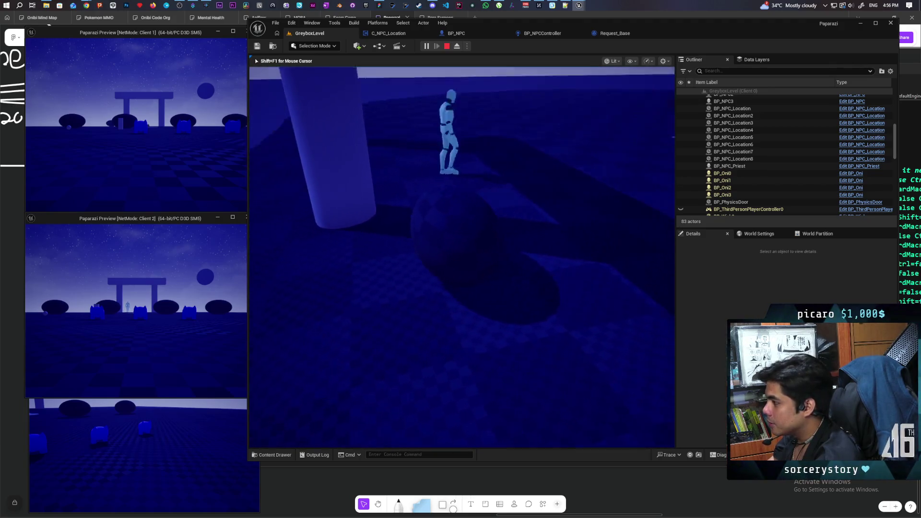
key(w)
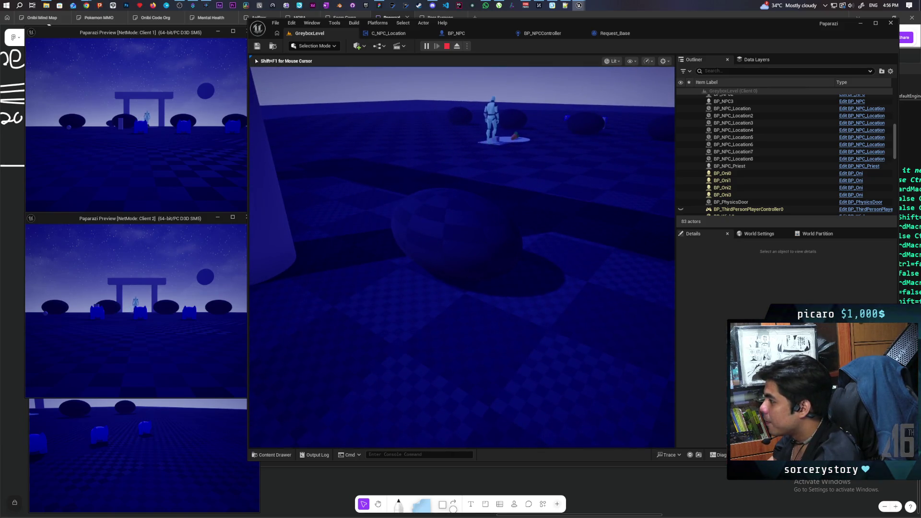
key(w)
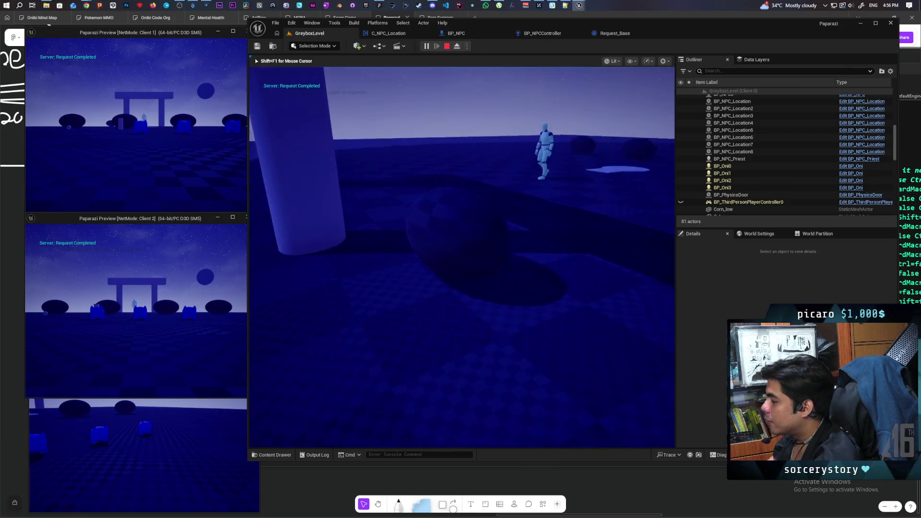
key(a)
key(a)
key(w)
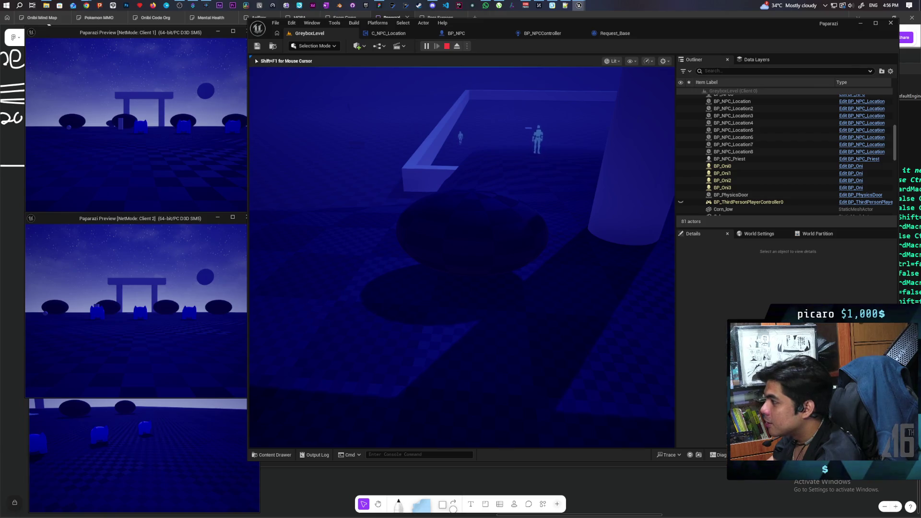
key(w)
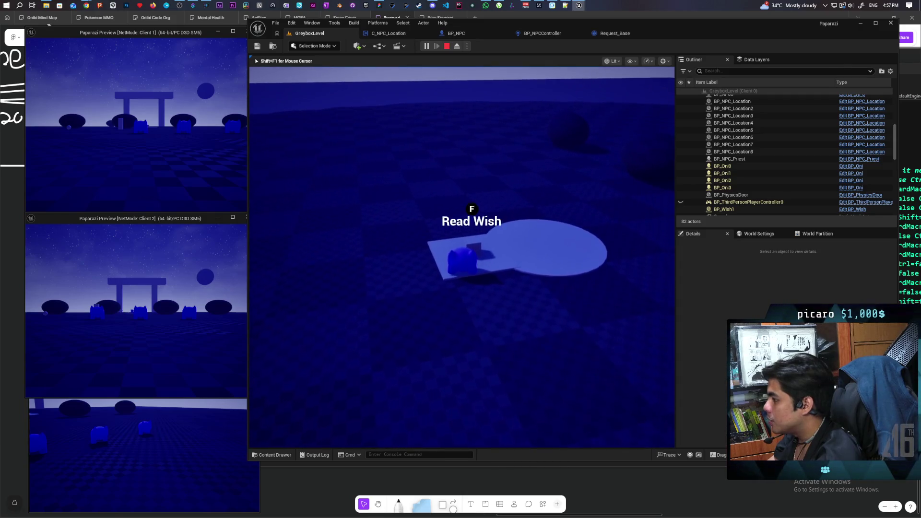
- Read the wish 'Second week still need food', close the note, and walk back onto the dark disc
key(f)
key(f)
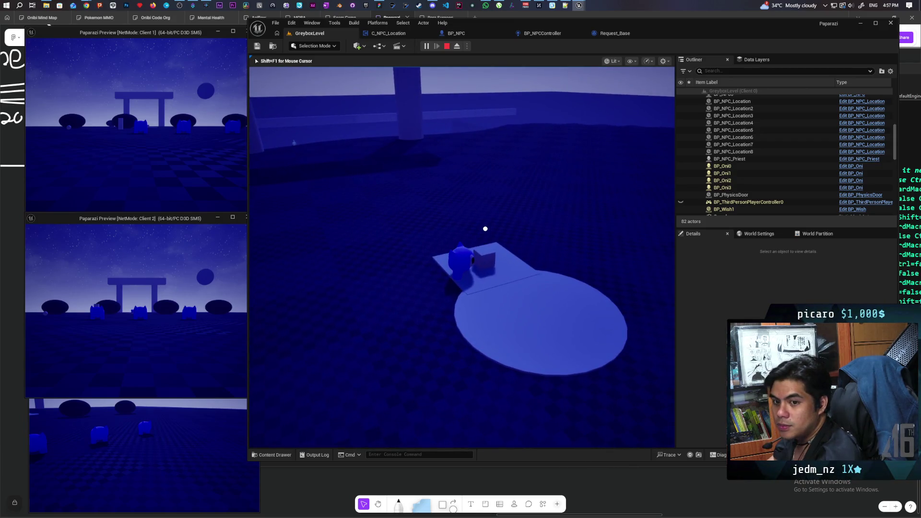
key(e)
click(253, 260)
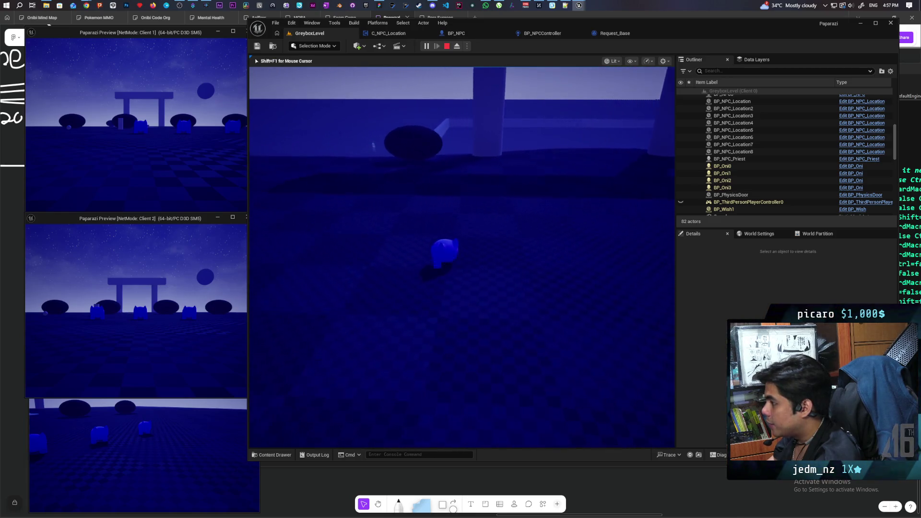
key(w)
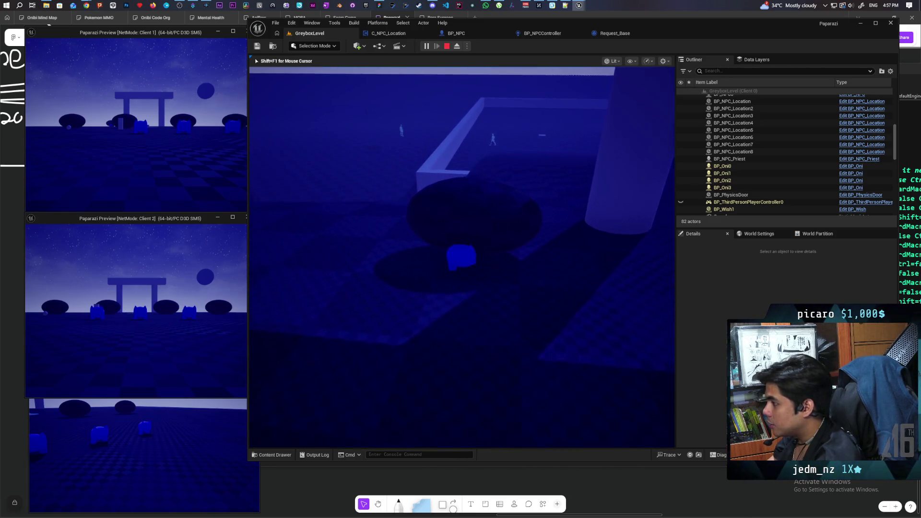
key(w)
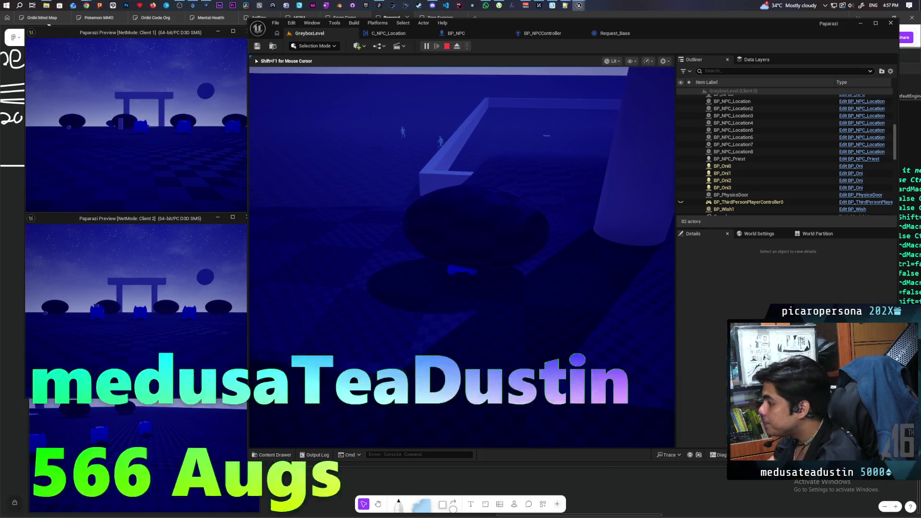